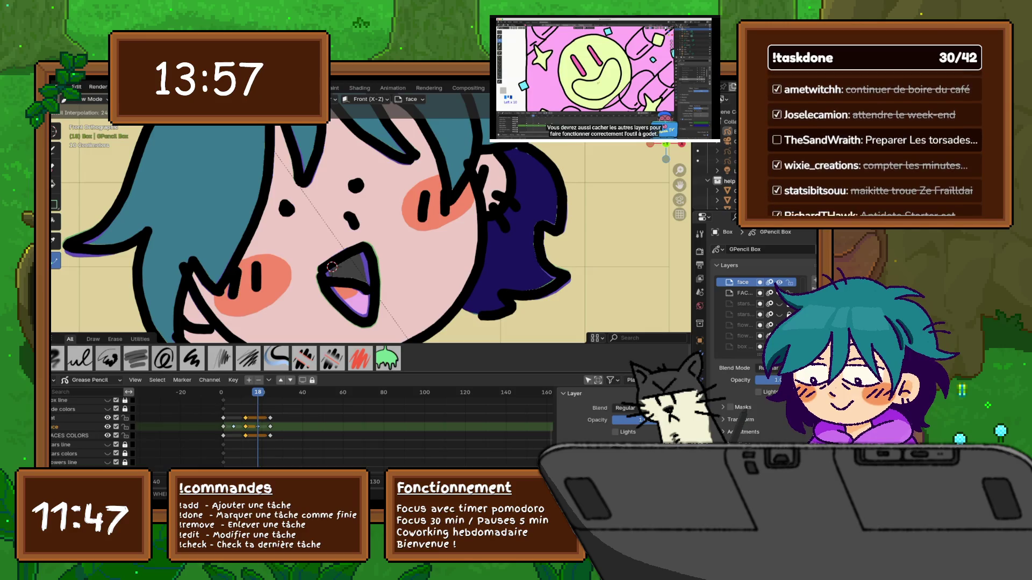
Select the Interpolate tool, preview the animation, and step to frame 6.
left_click(331, 267)
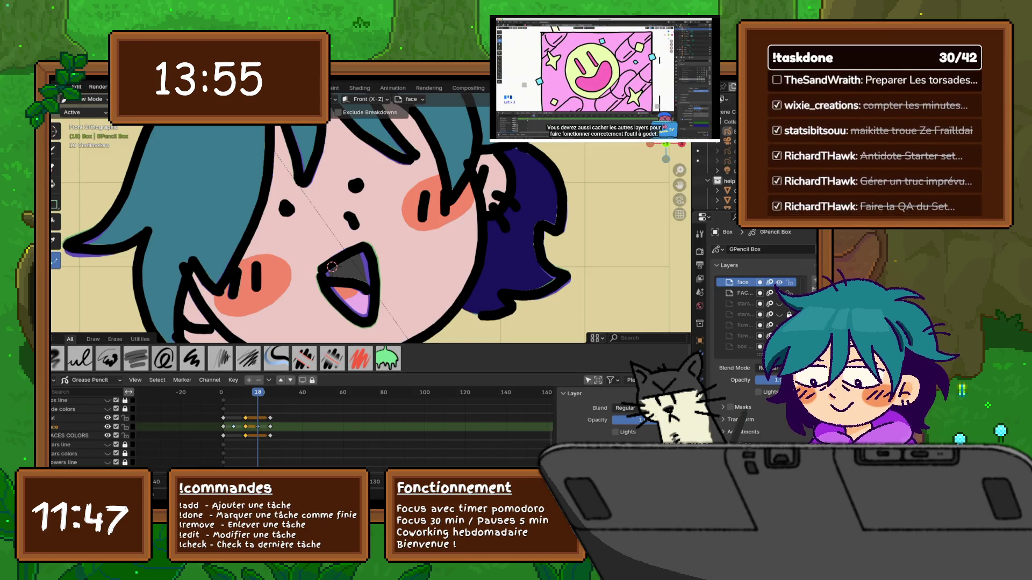
key("space")
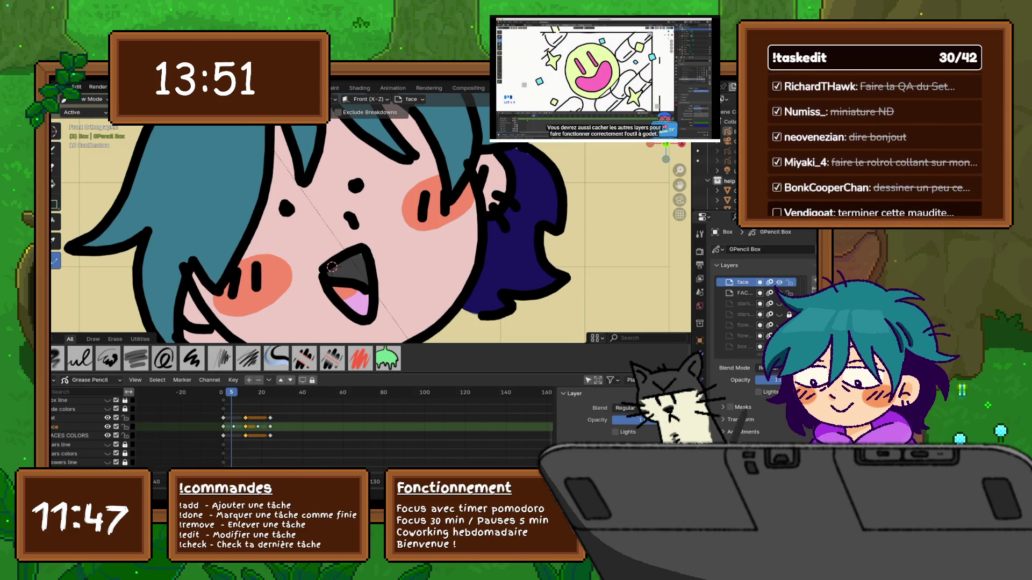
key("Down")
key("Page_Up")
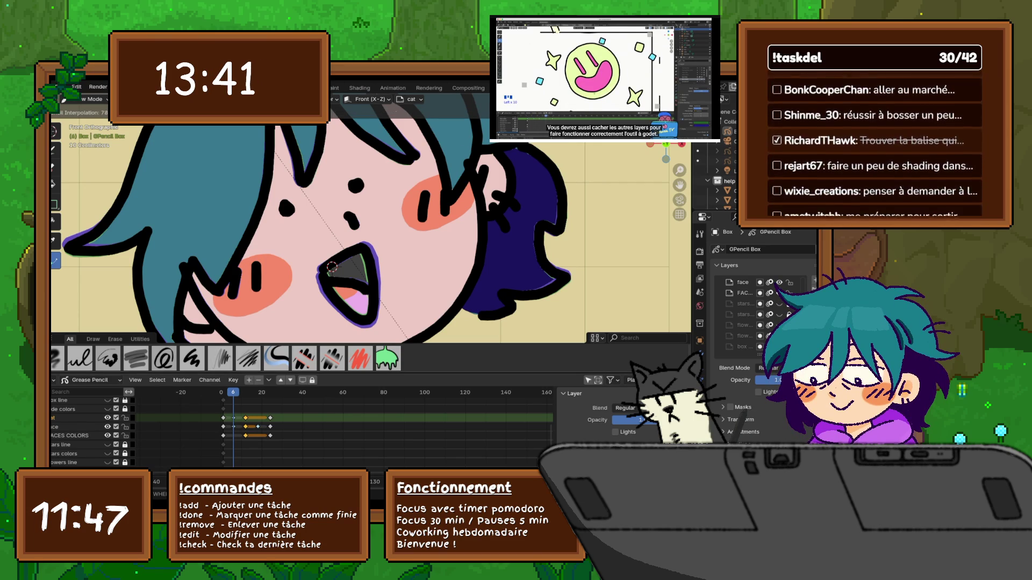
Make FACES COLORS the active layer and interpolate an in-between mouth drawing at frame 6.
left_click(69, 435)
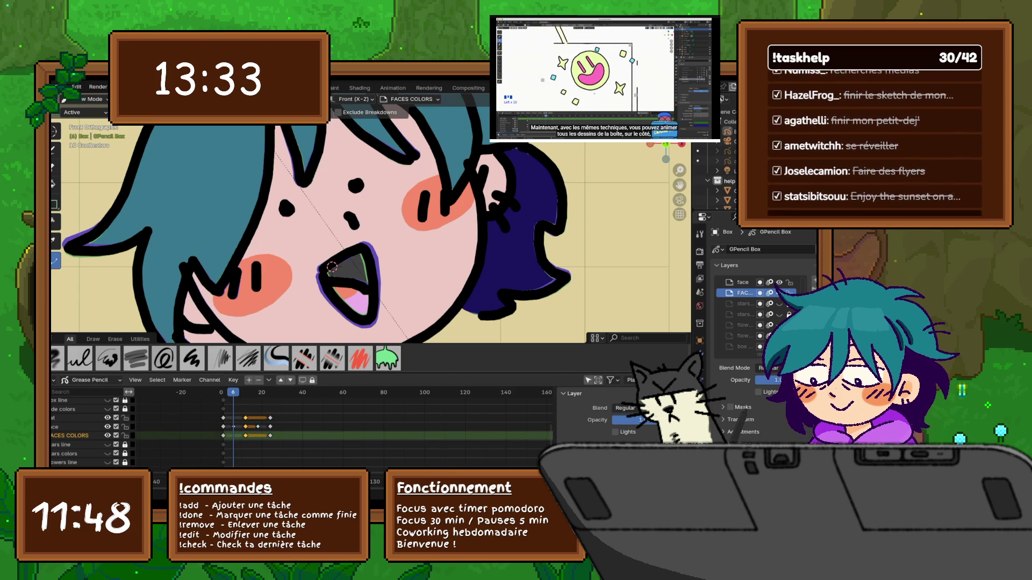
left_click(623, 99)
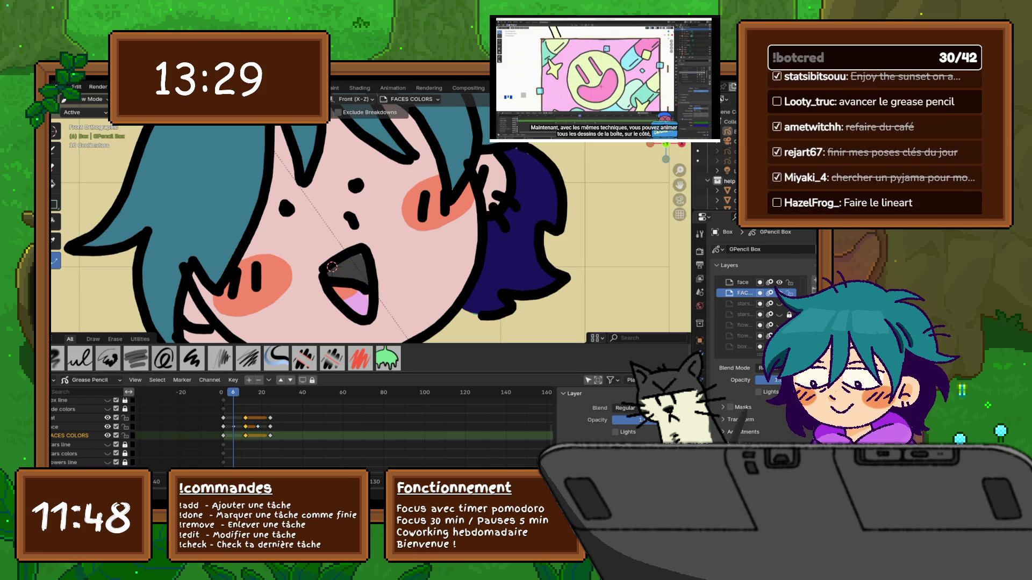
left_click(332, 267)
scroll(331, 267, "down", 20)
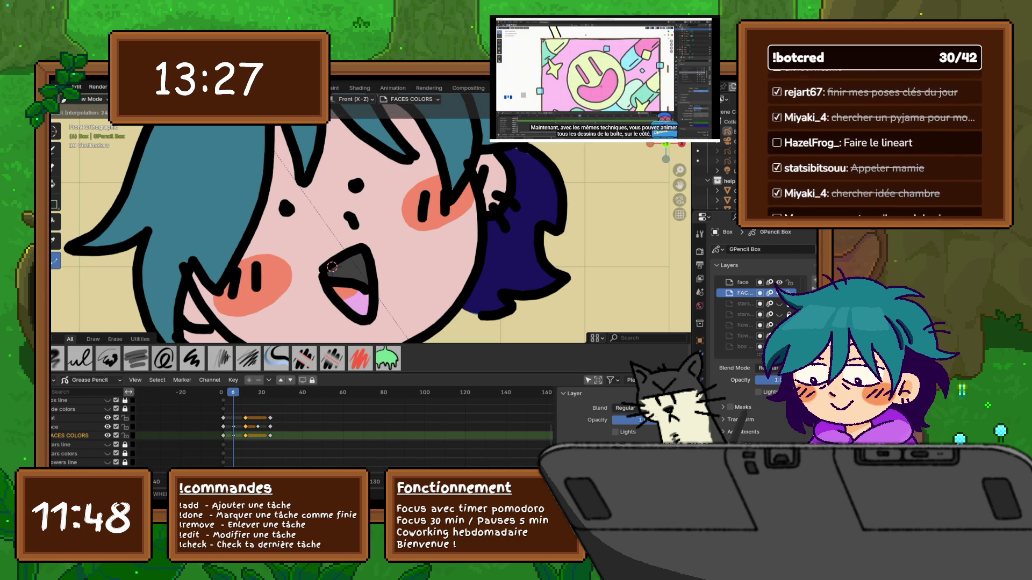
scroll(331, 267, "up", 16)
left_click(332, 267)
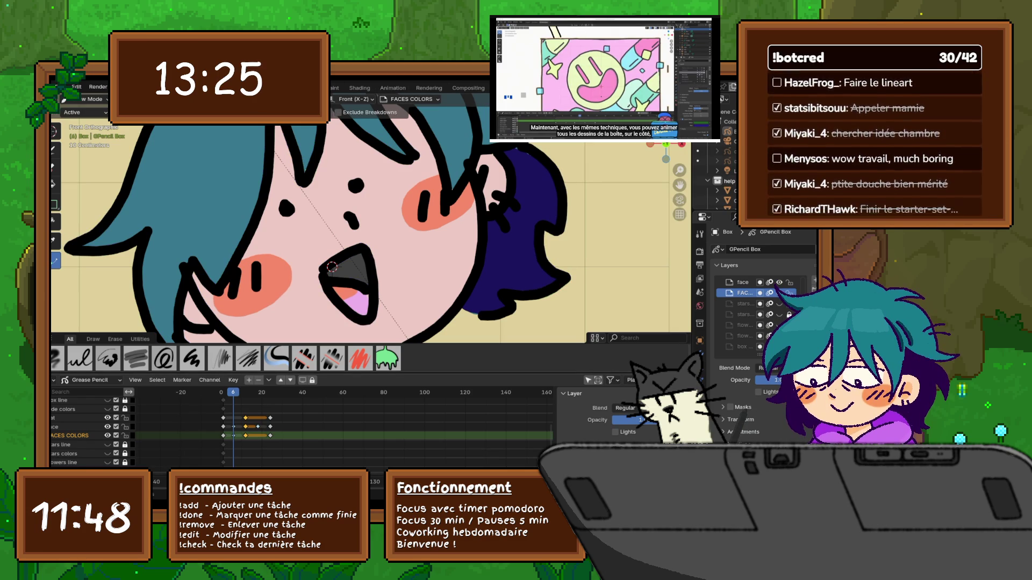
Interpolate another mouth in-between at frame 18, then play back to check it.
key("Up")
key("Up")
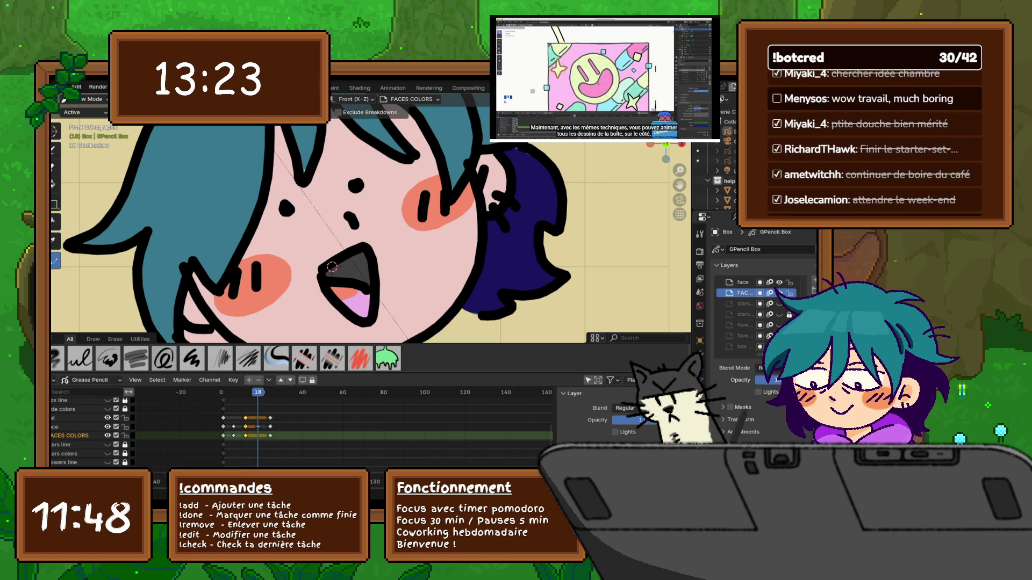
key("ctrl+e")
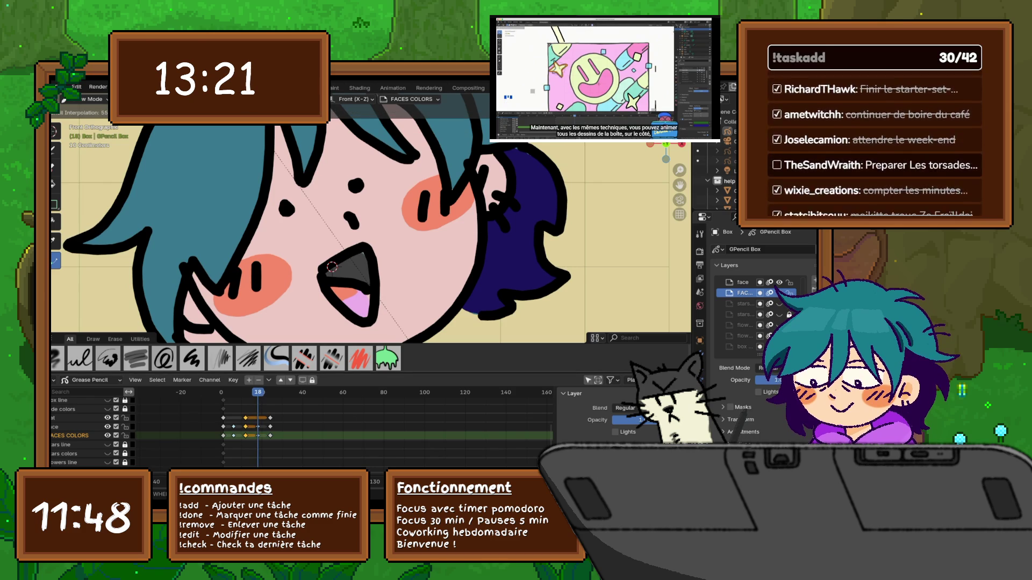
left_click(332, 268)
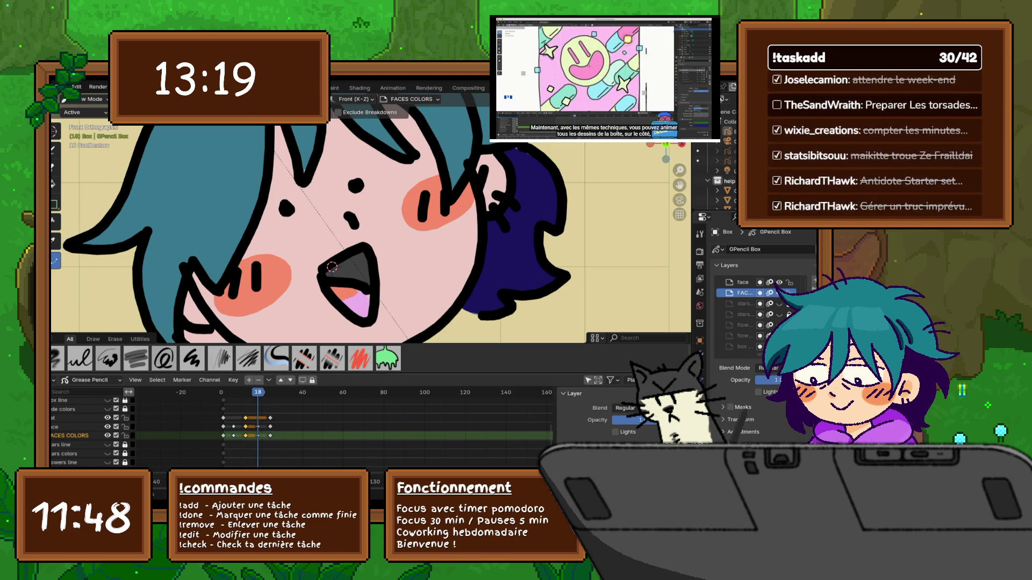
key("space")
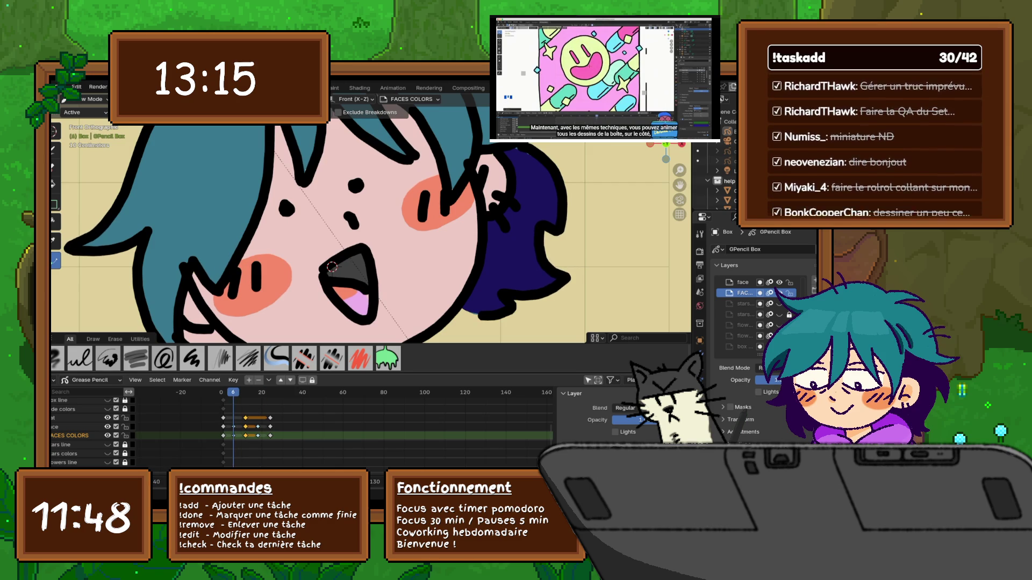
mouse_move(332, 267)
middle_mouse_down("shift")
mouse_move(336, 279)
mouse_move(80, 33)
middle_mouse_up("shift")
Make the cat layer active and turn on Onion Skin in the viewport overlays.
scroll(189, 148, "down", 5)
scroll(371, 236, "up", 6)
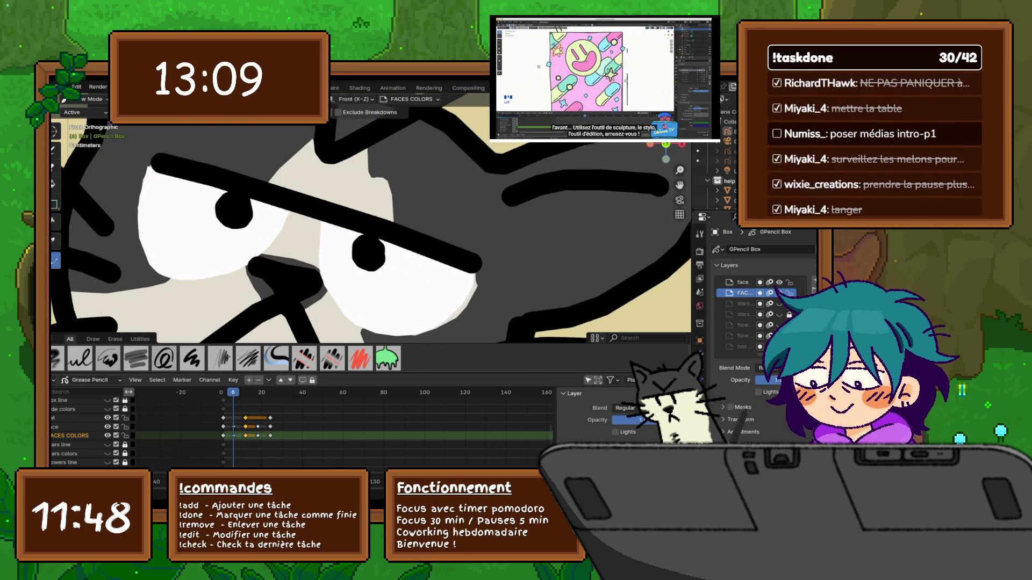
scroll(371, 237, "down", 5)
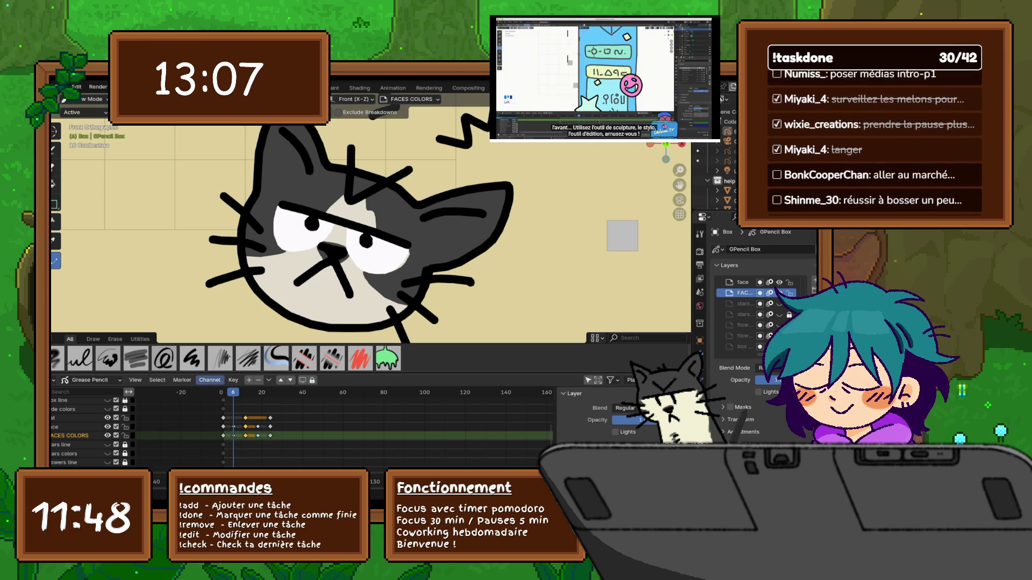
left_click(70, 418)
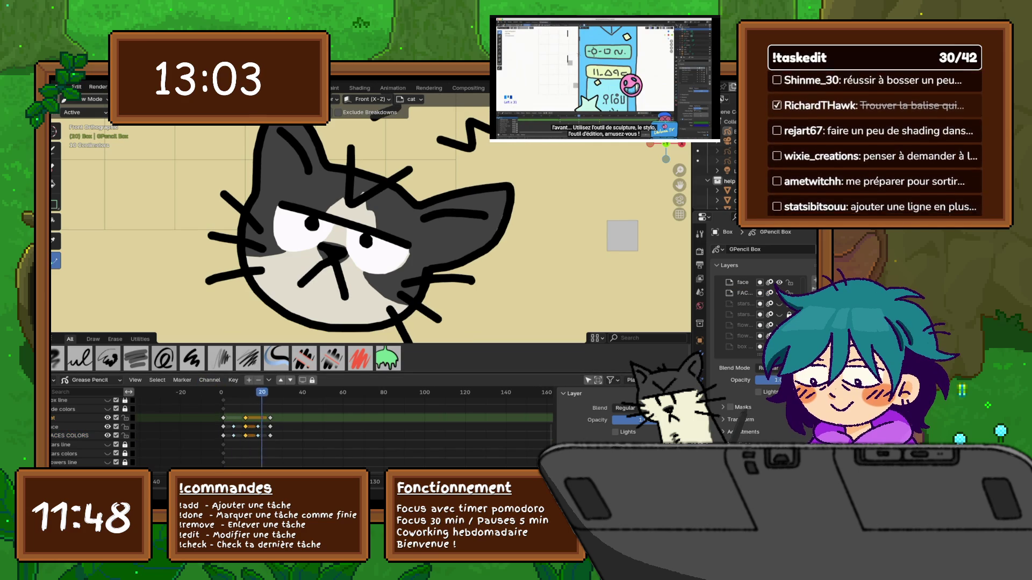
key("Escape")
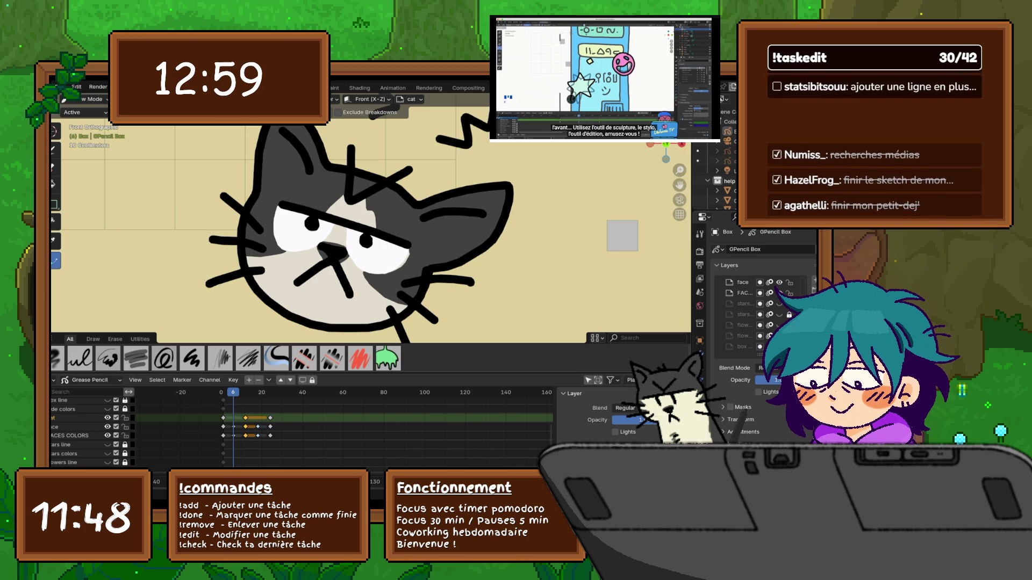
left_click(624, 99)
left_click(556, 134)
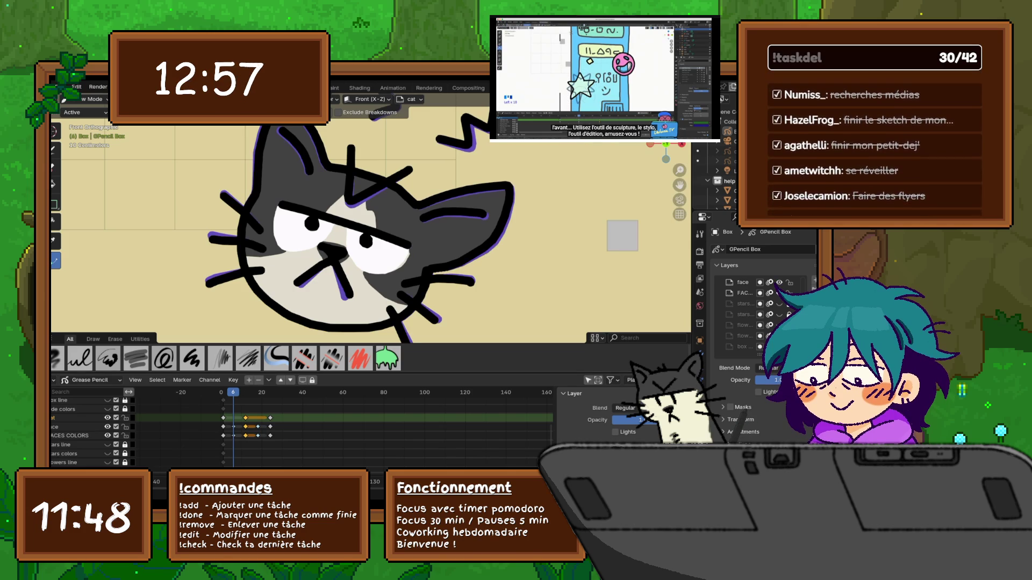
Interpolate cat-head in-betweens at frames 6 and 18 and play back to review.
key("ctrl+e")
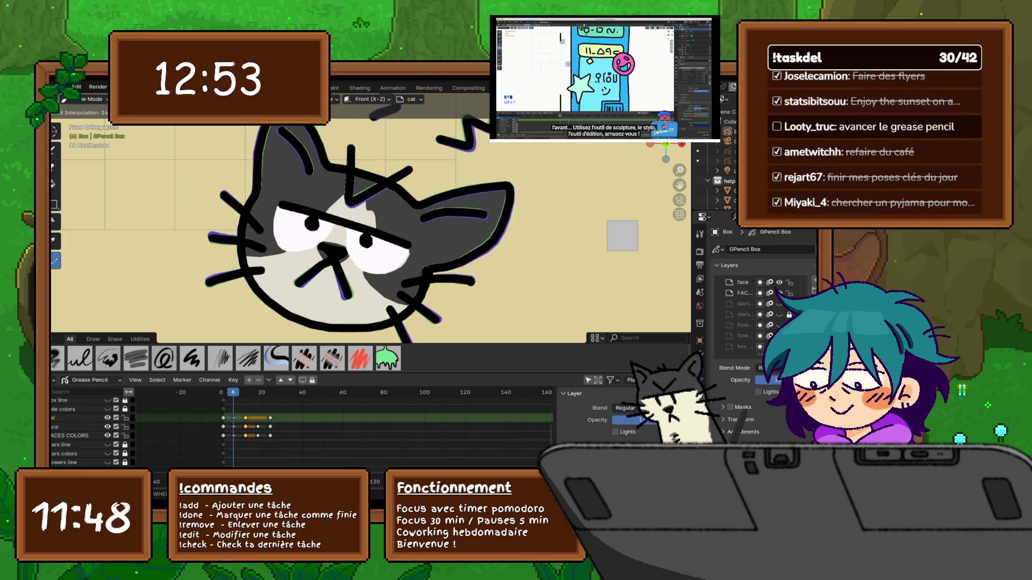
key("Return")
key("space")
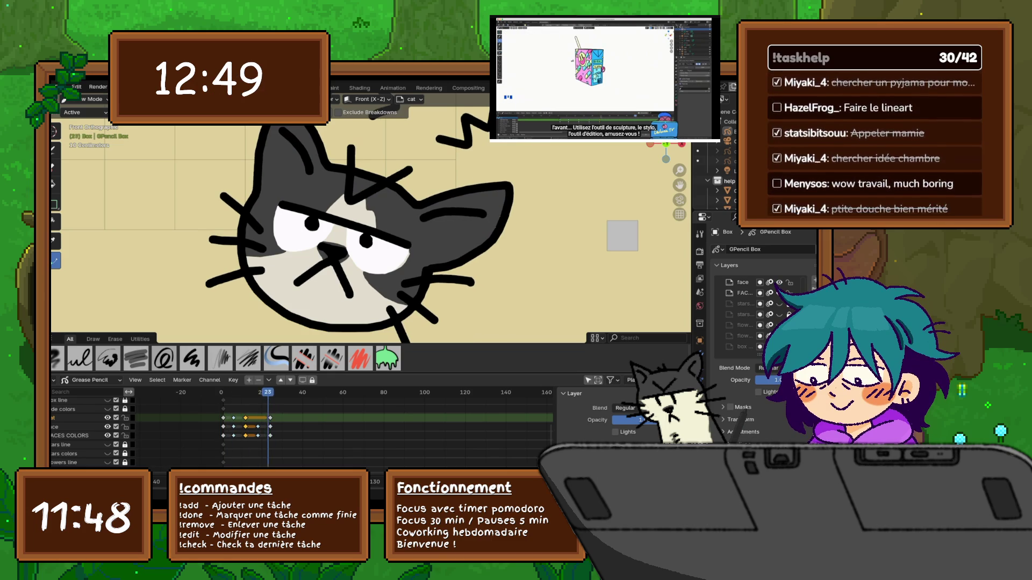
key("ctrl+e")
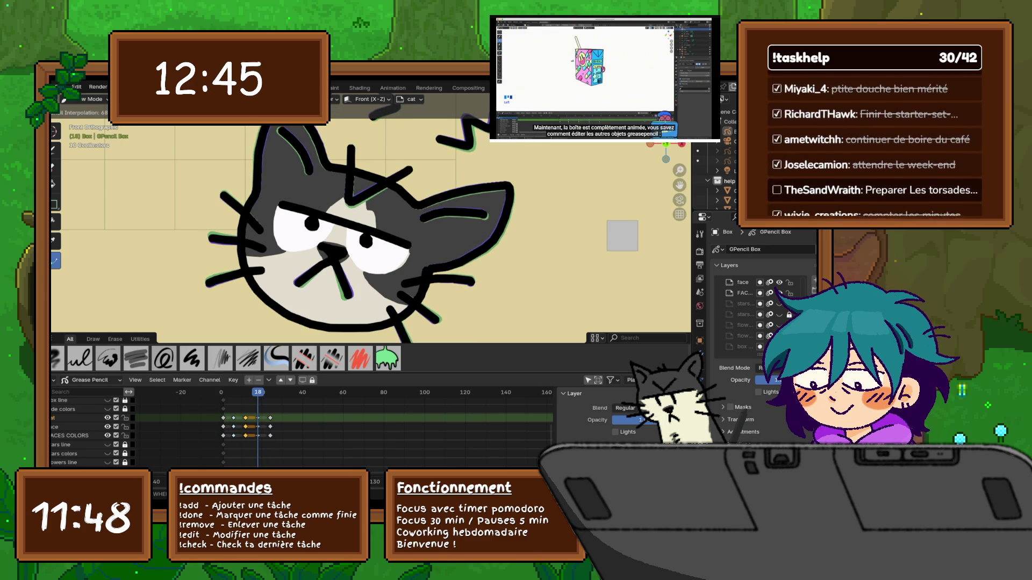
key("Return")
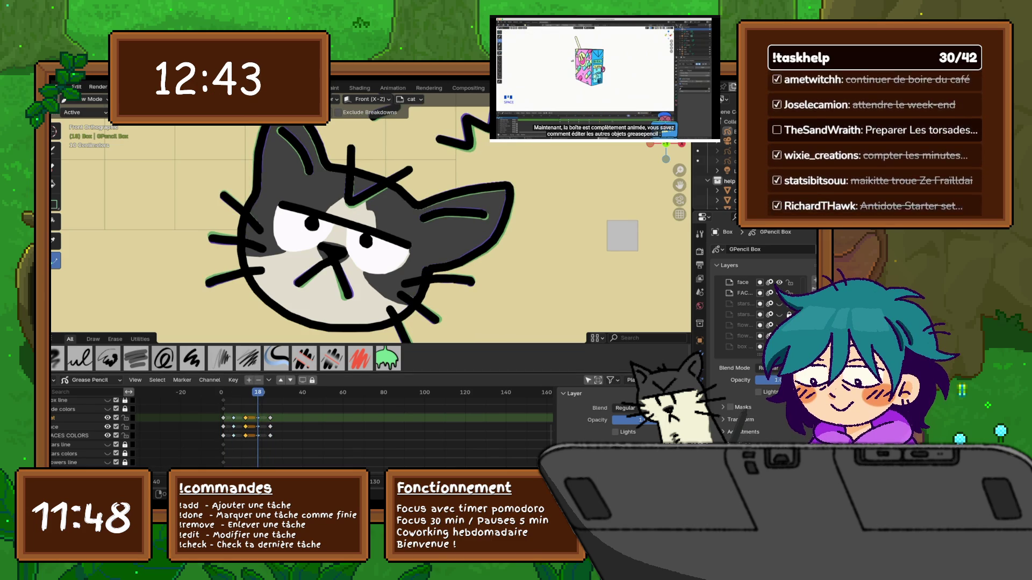
key("Left")
key("Left")
key("Left")
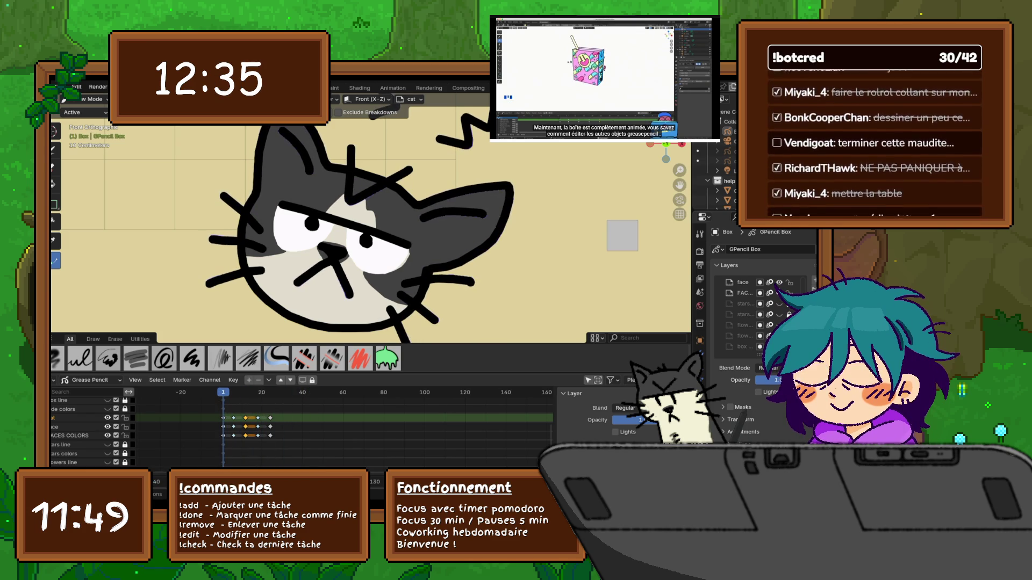
Dismiss the File menu, then frame the whole drawing and zoom in on the characters.
left_click(59, 87)
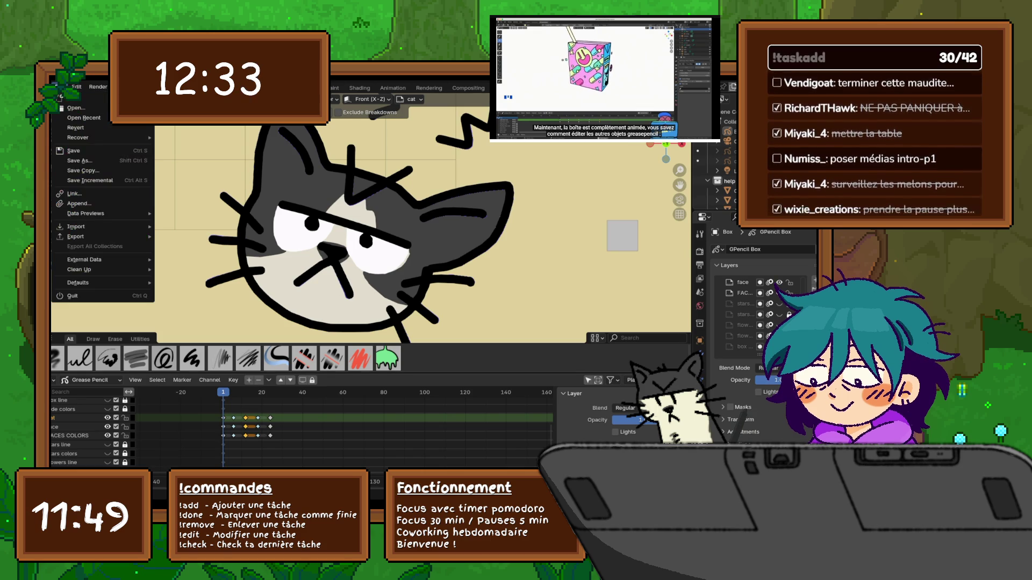
key("Escape")
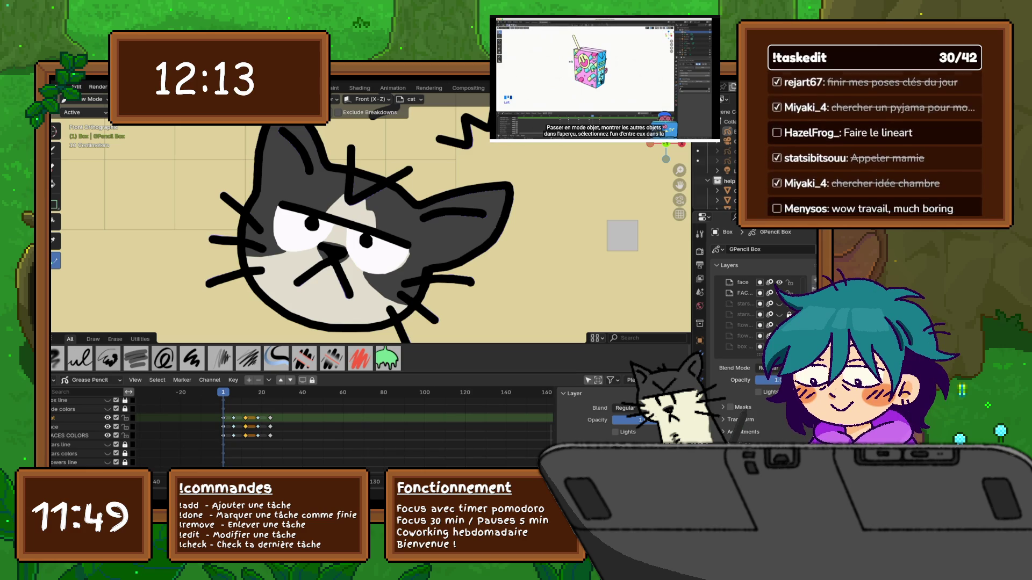
key("Home")
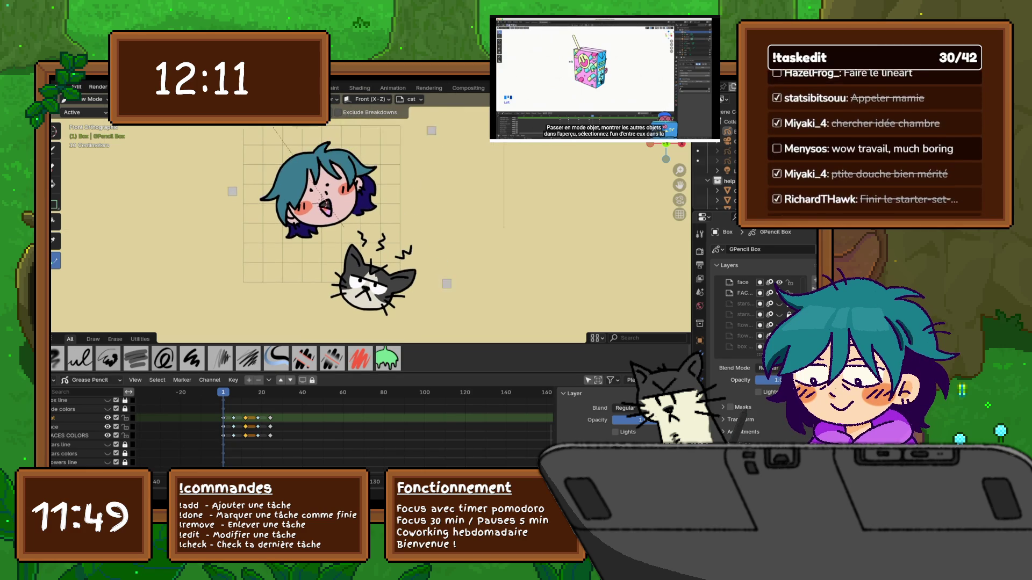
left_click(60, 86)
left_click(102, 150)
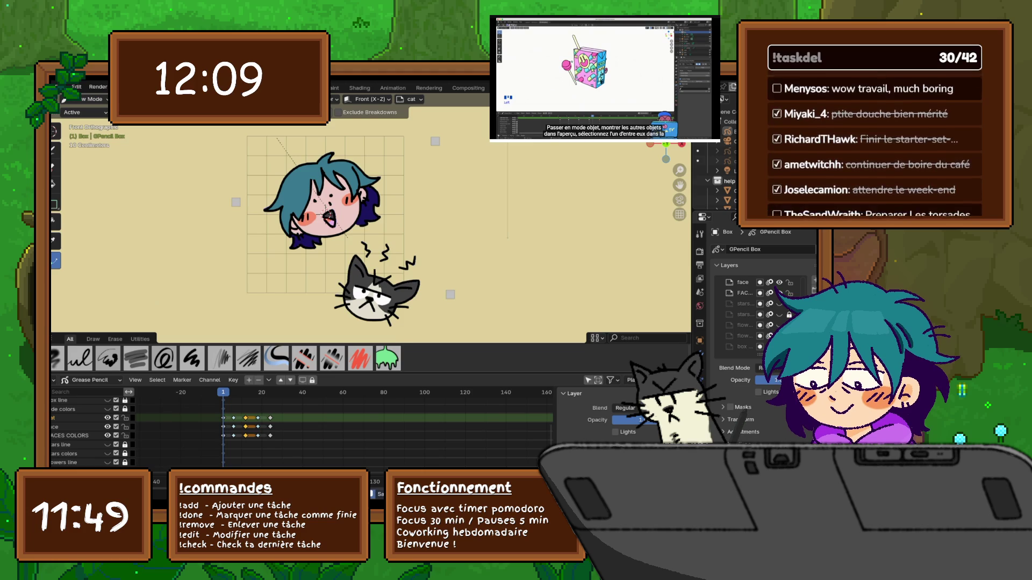
scroll(102, 150, "up", 1)
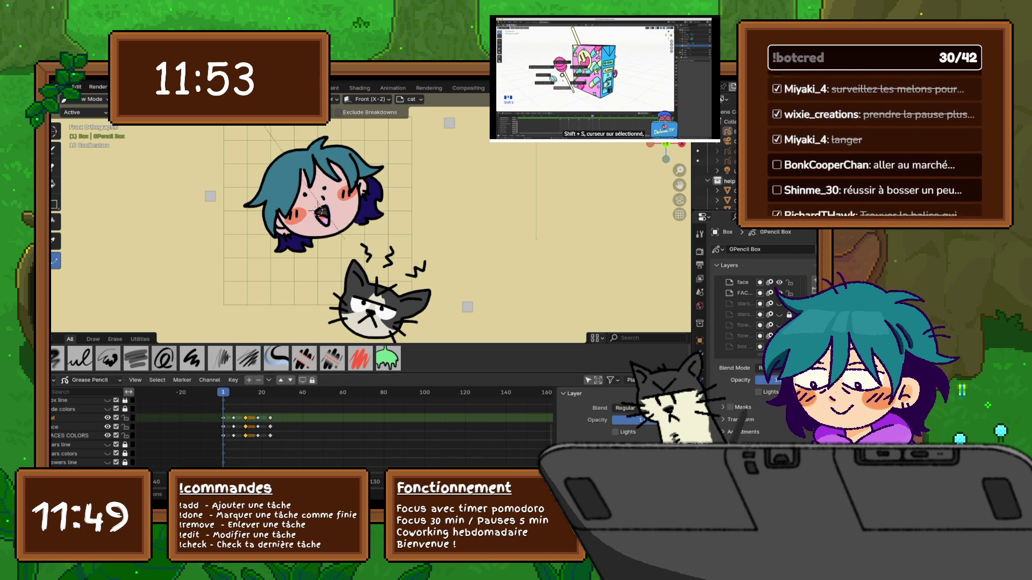
Set the selected Dope Sheet keyframes' Keyframe Type to Breakdown.
right_click(231, 418)
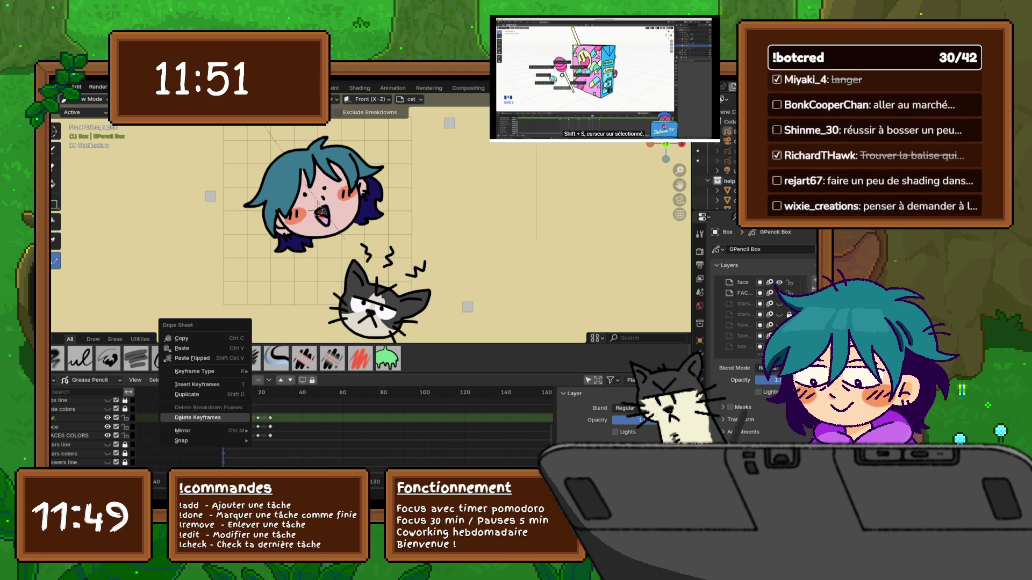
mouse_move(205, 372)
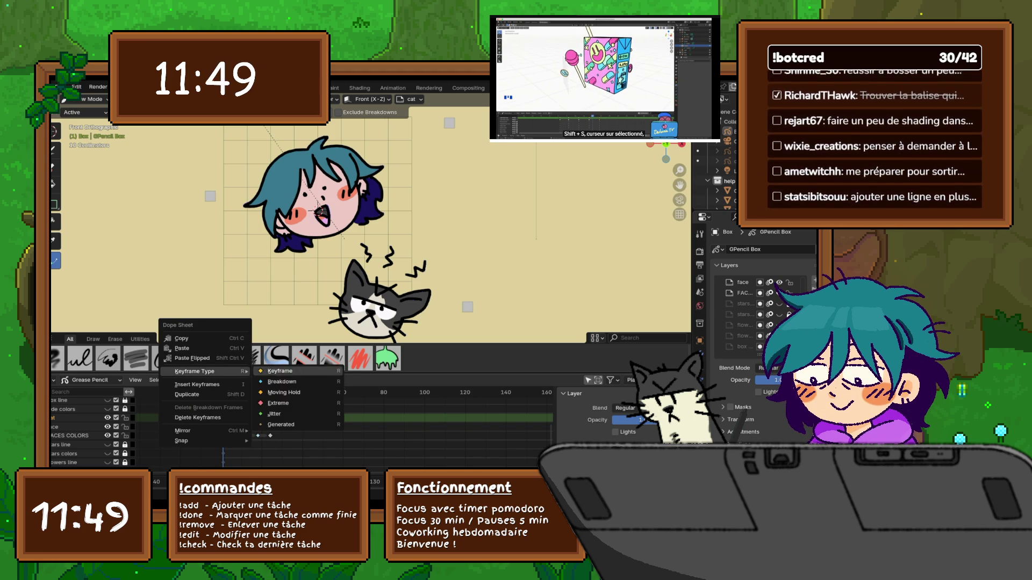
left_click(296, 382)
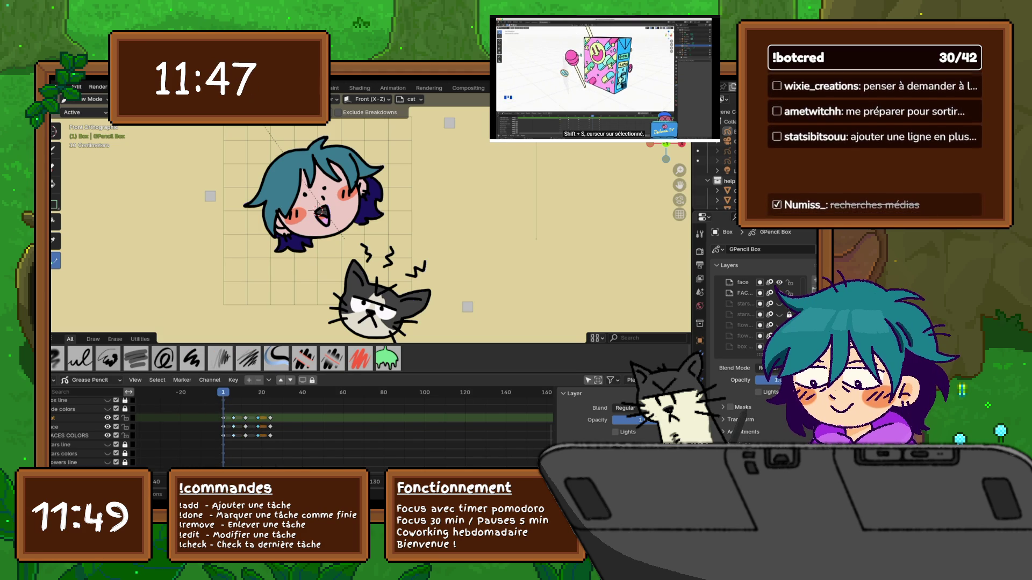
right_click(252, 419)
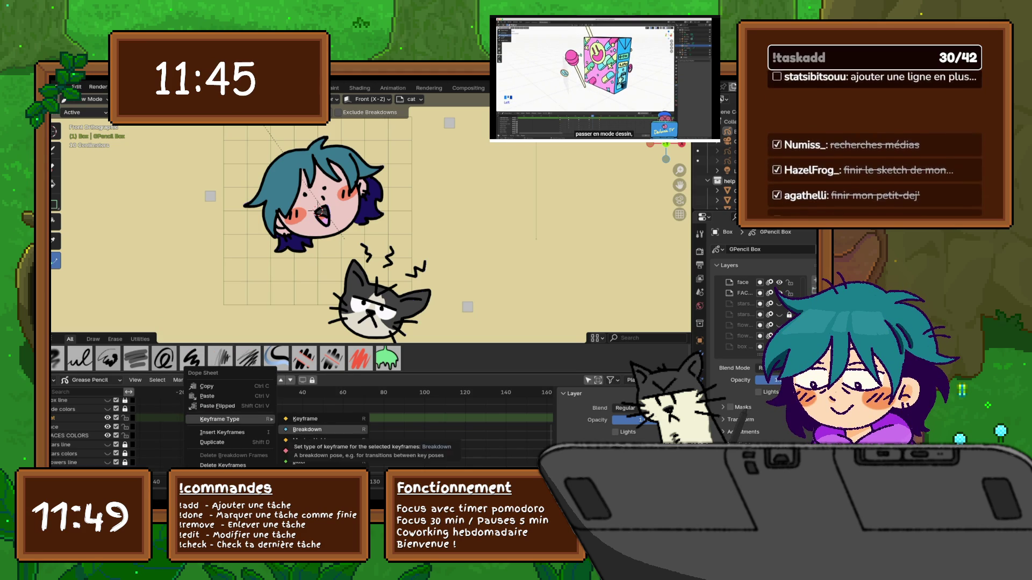
left_click(307, 430)
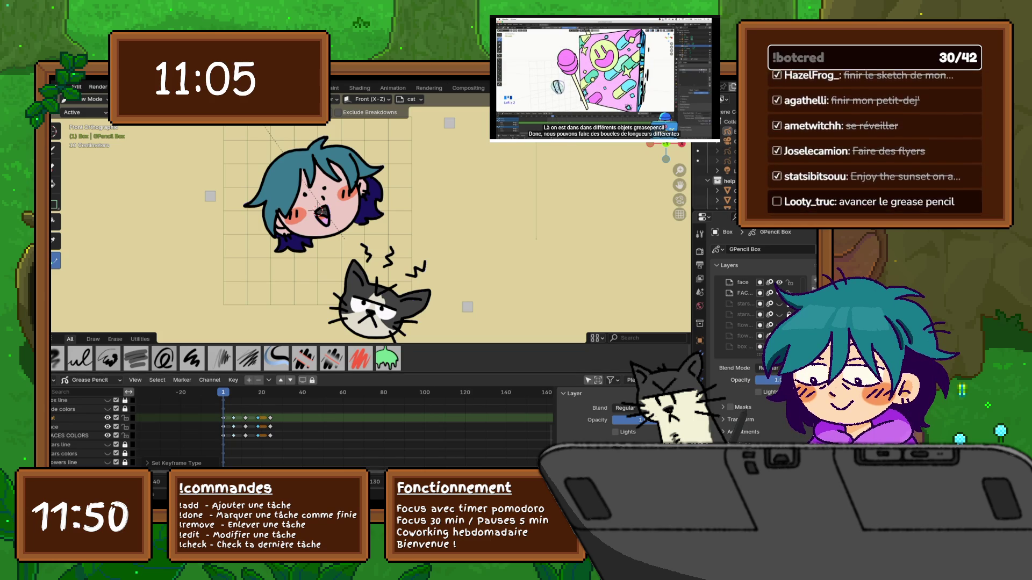
Change the selected keyframes to the Moving Hold keyframe type.
right_click(237, 419)
mouse_move(236, 419)
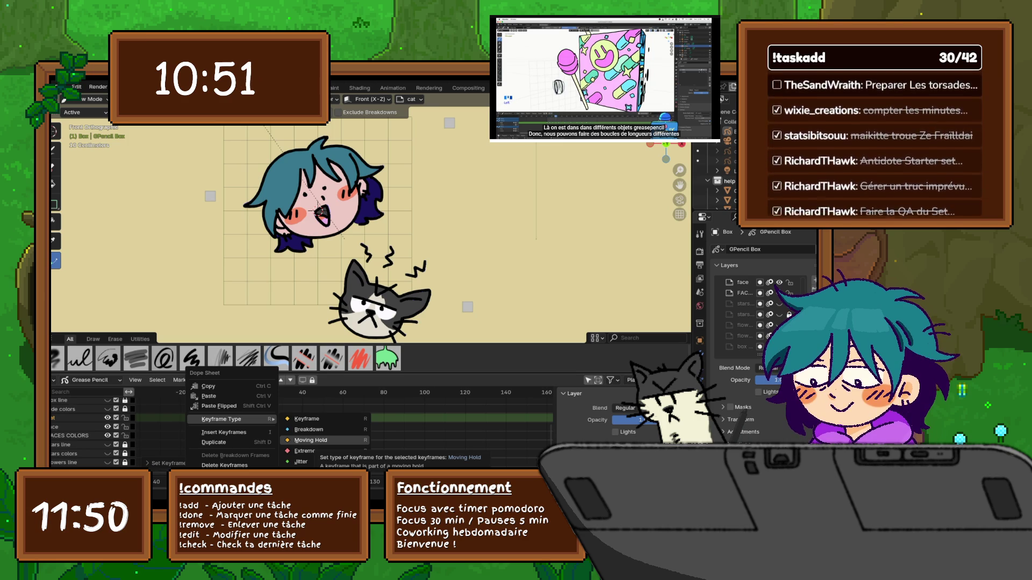
left_click(312, 440)
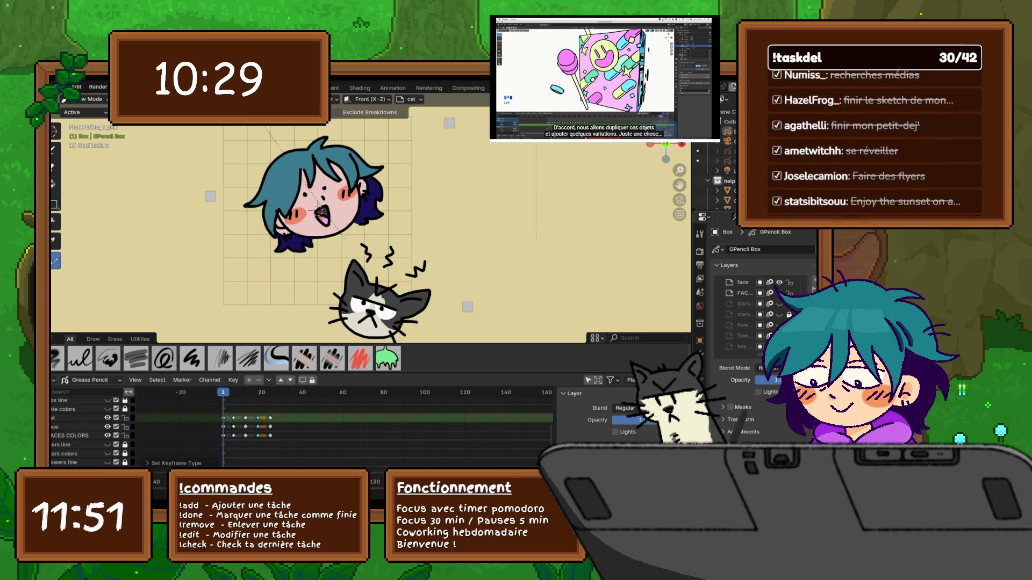
scroll(757, 333, "down", 3)
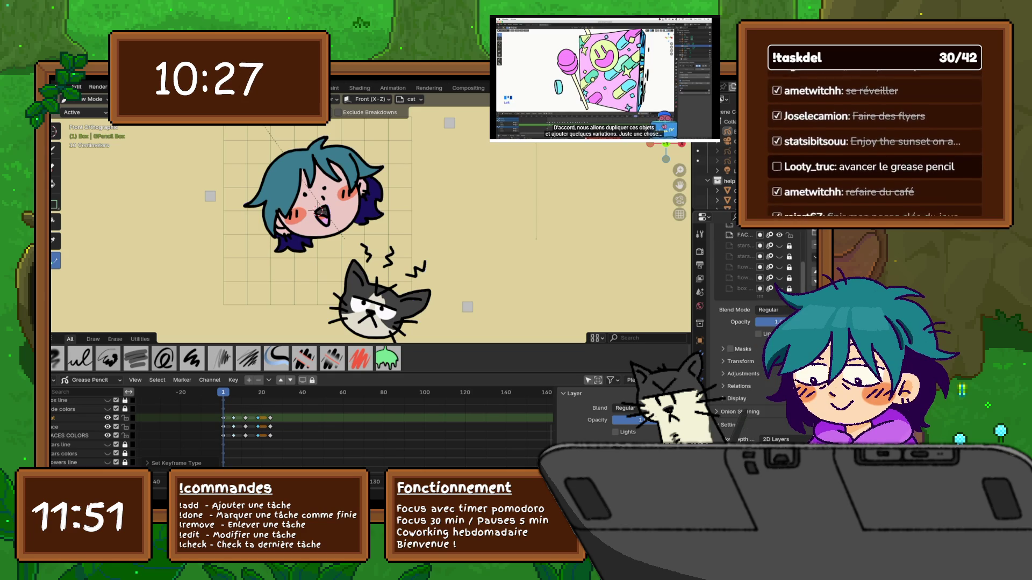
Open the layer blend mode, Onion Skinning Mode and Filter by Type dropdowns.
left_click(770, 311)
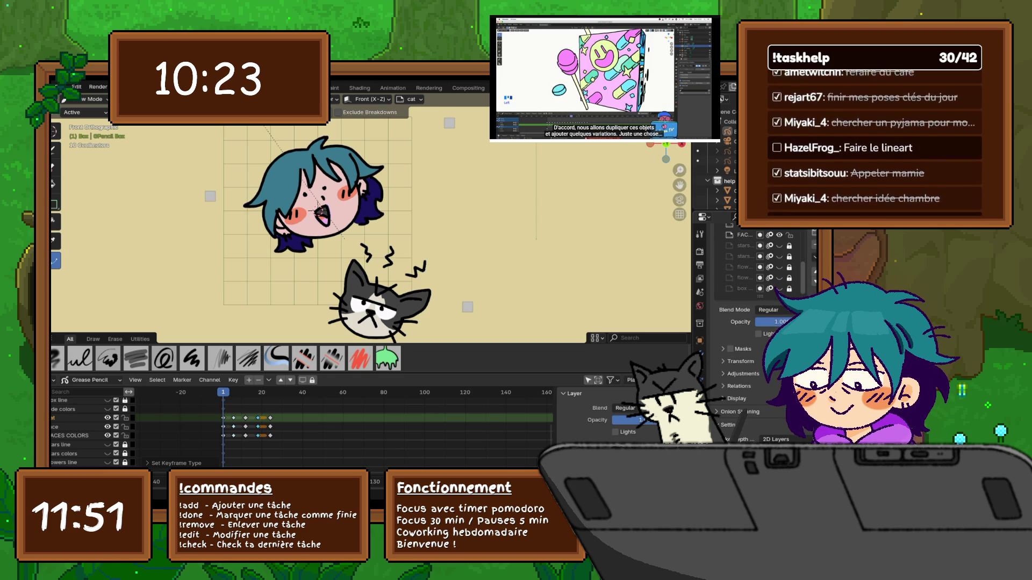
left_click_drag(753, 301, 753, 288)
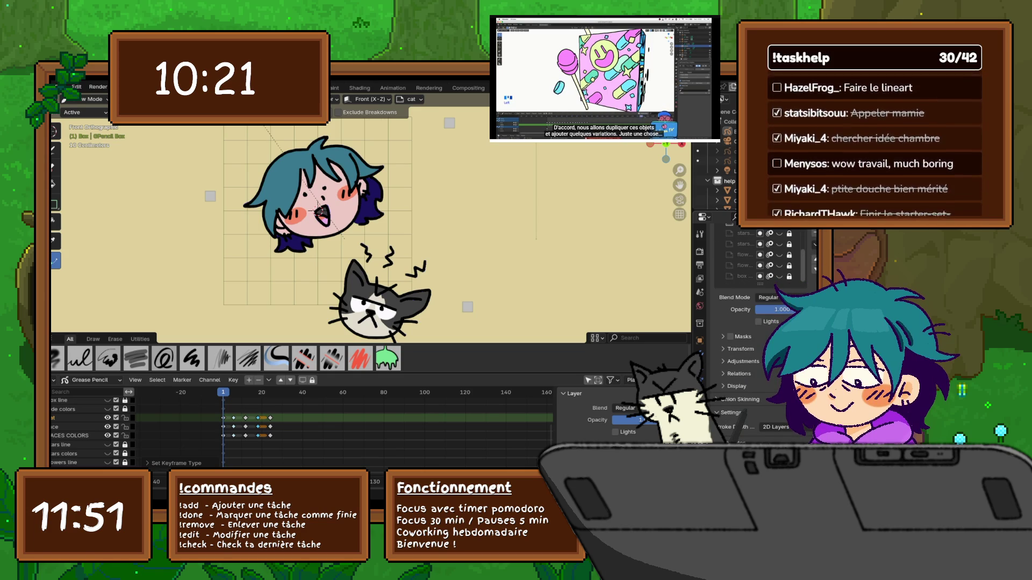
left_click(772, 414)
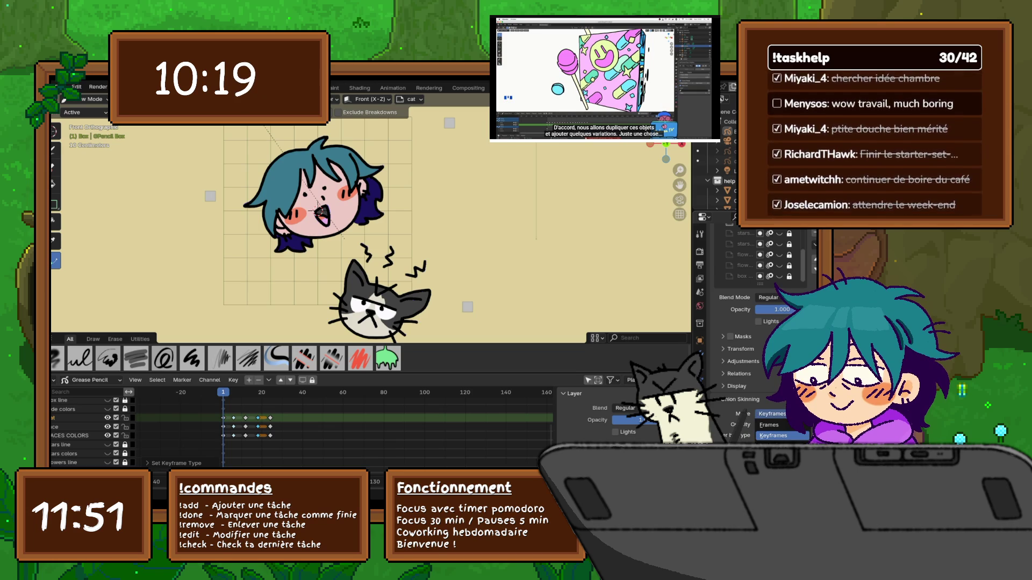
scroll(763, 323, "down", 3)
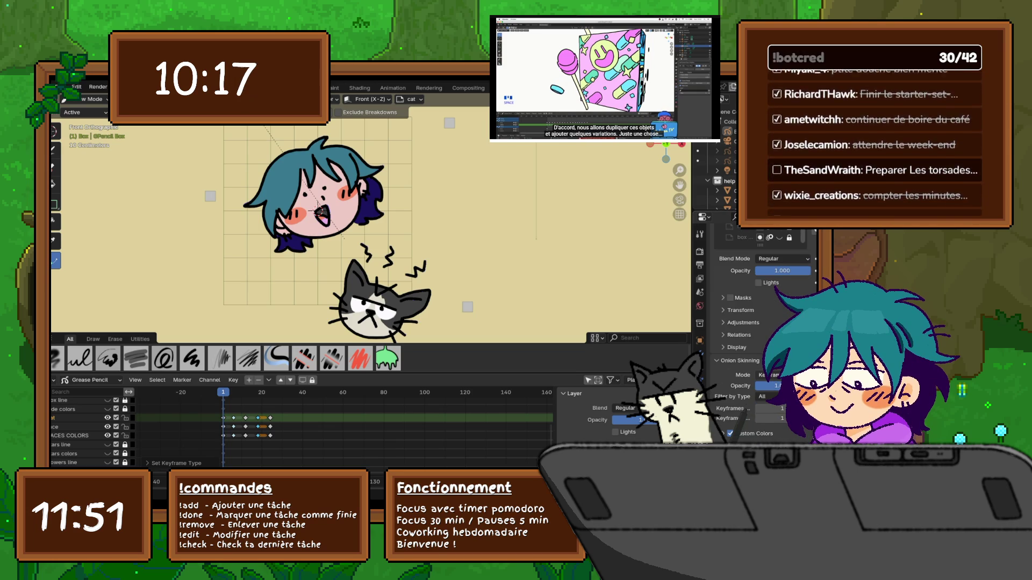
left_click(763, 396)
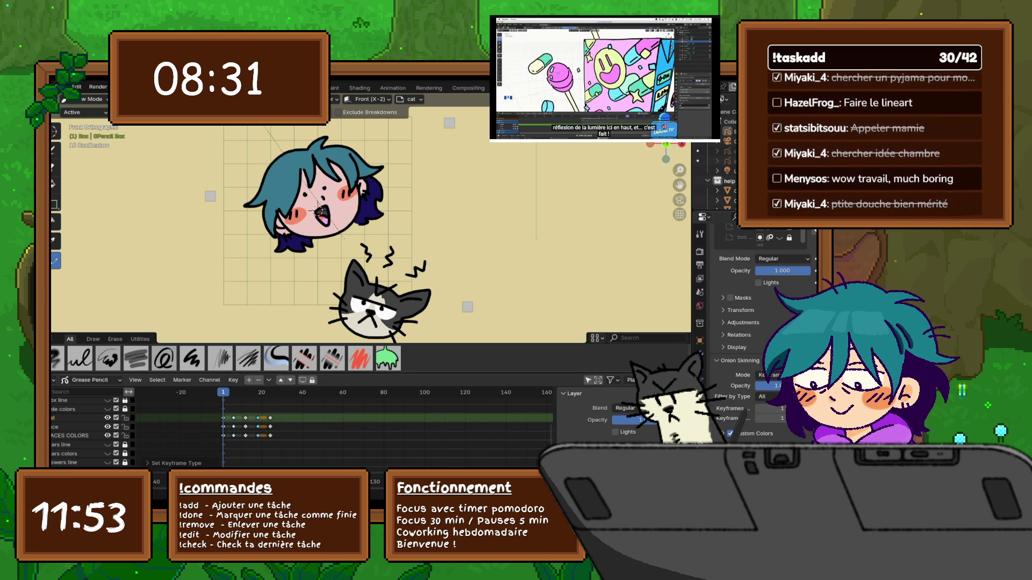
scroll(371, 231, "down", 1)
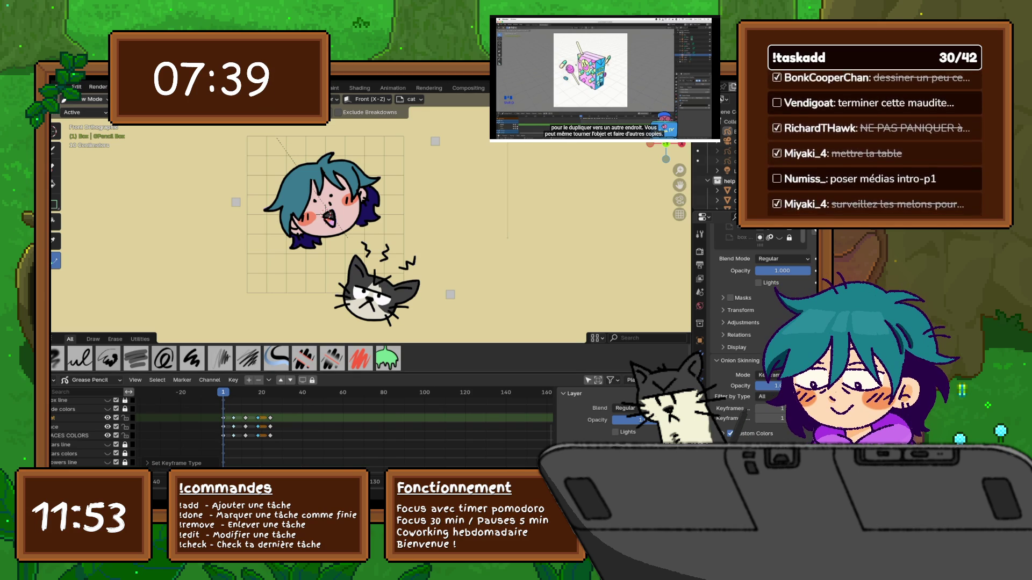
Enter Edit Mode and lasso-select all strokes of the girl's head.
key("Tab")
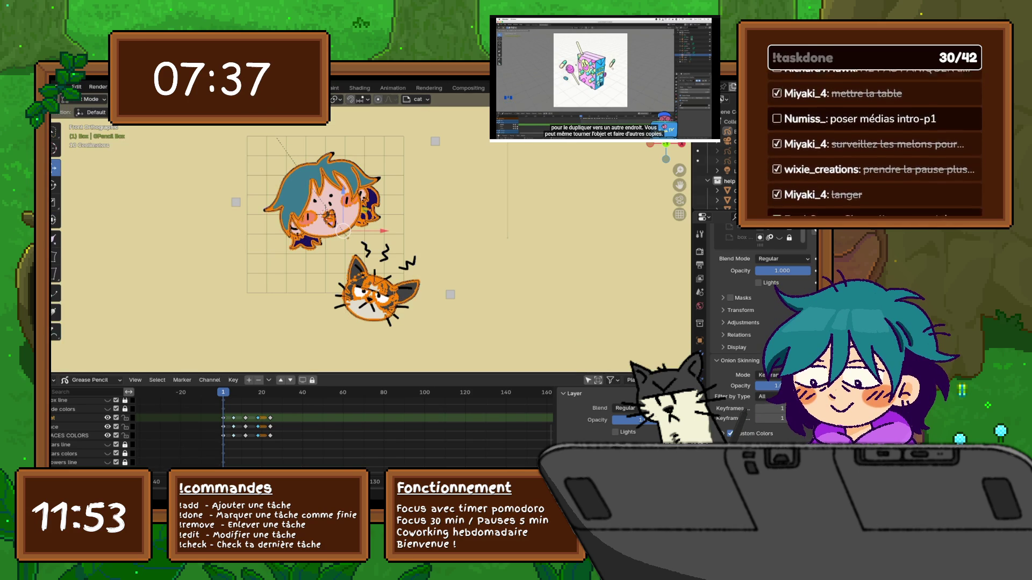
key("alt+a")
key("w")
mouse_move(296, 150)
left_mouse_down()
mouse_move(252, 245)
mouse_move(339, 265)
mouse_move(396, 237)
mouse_move(322, 130)
mouse_move(309, 133)
left_mouse_up()
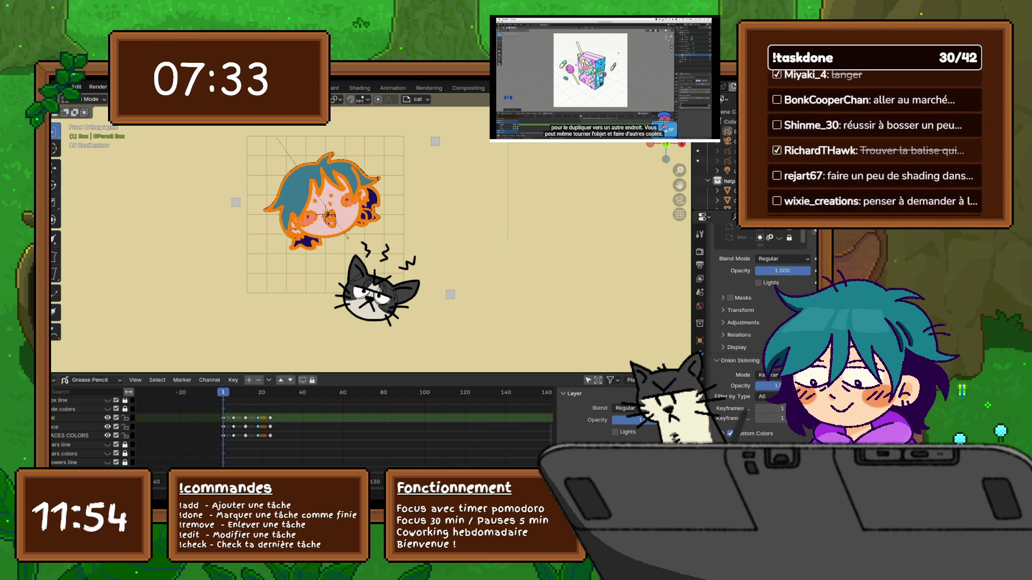
key("r")
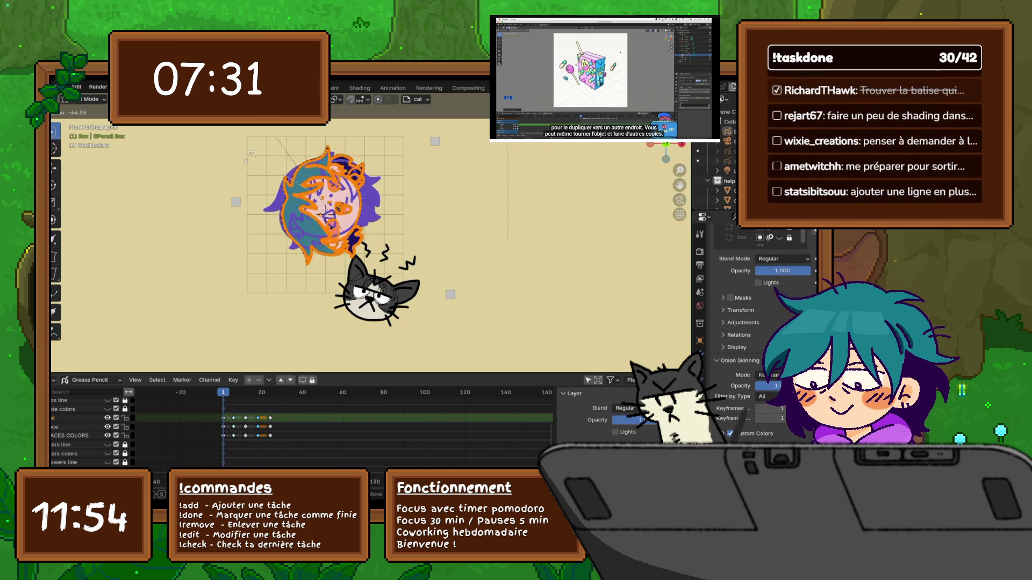
key("Escape")
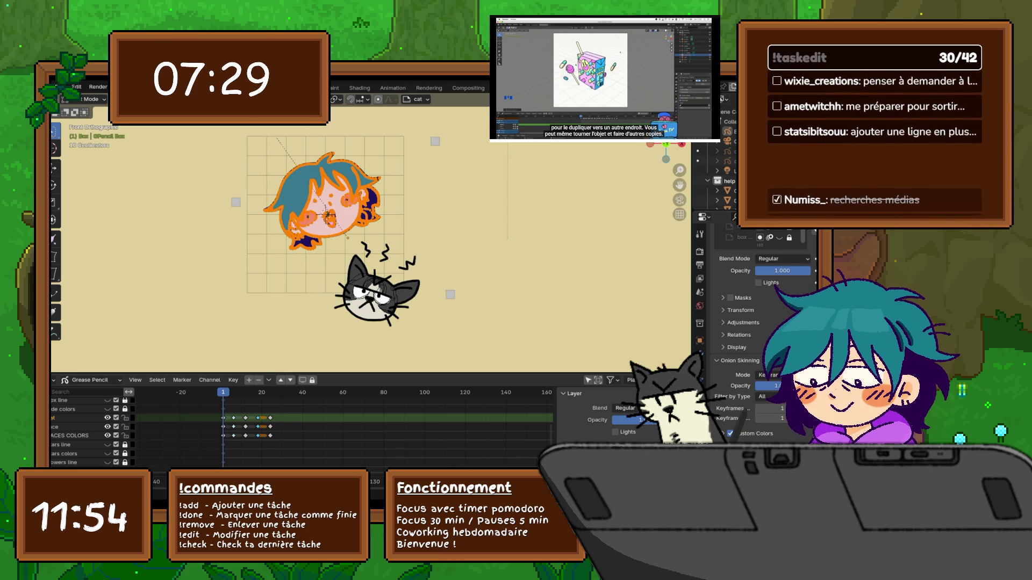
Enable proportional editing and rotate the girl's head with soft falloff.
key("o")
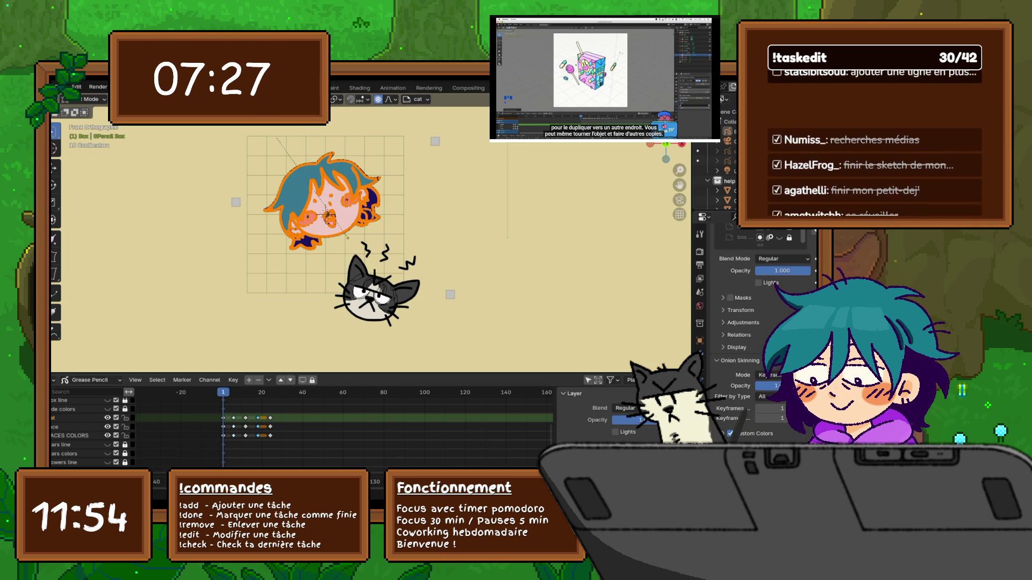
key("g")
key("Escape")
key("r")
scroll(348, 238, "up", 4)
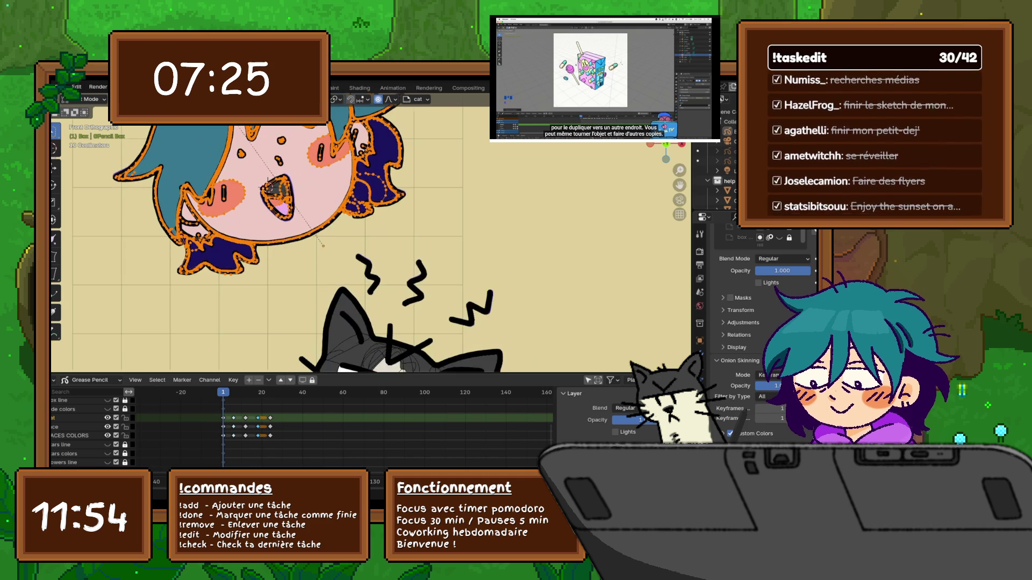
scroll(376, 301, "down", 1)
scroll(380, 309, "down", 2)
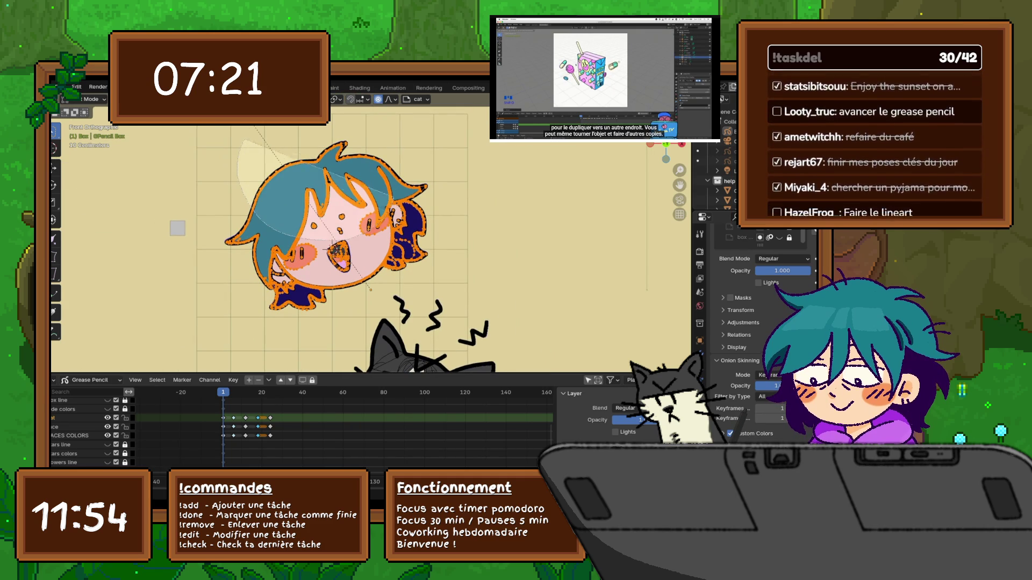
key("ctrl+z")
key("o")
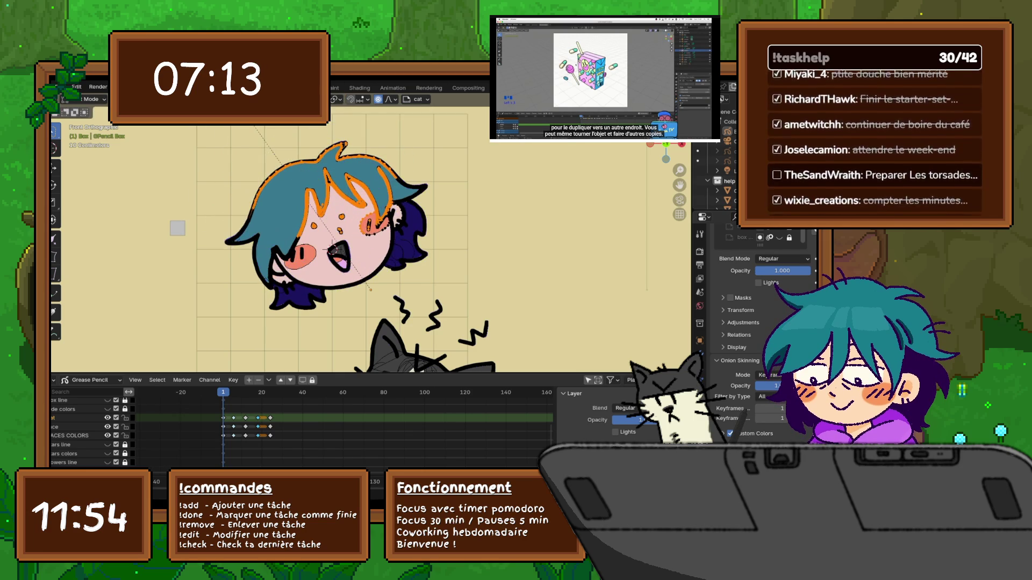
Preview the head without overlays and cancel a trial proportional move of it.
key("shift+alt+z")
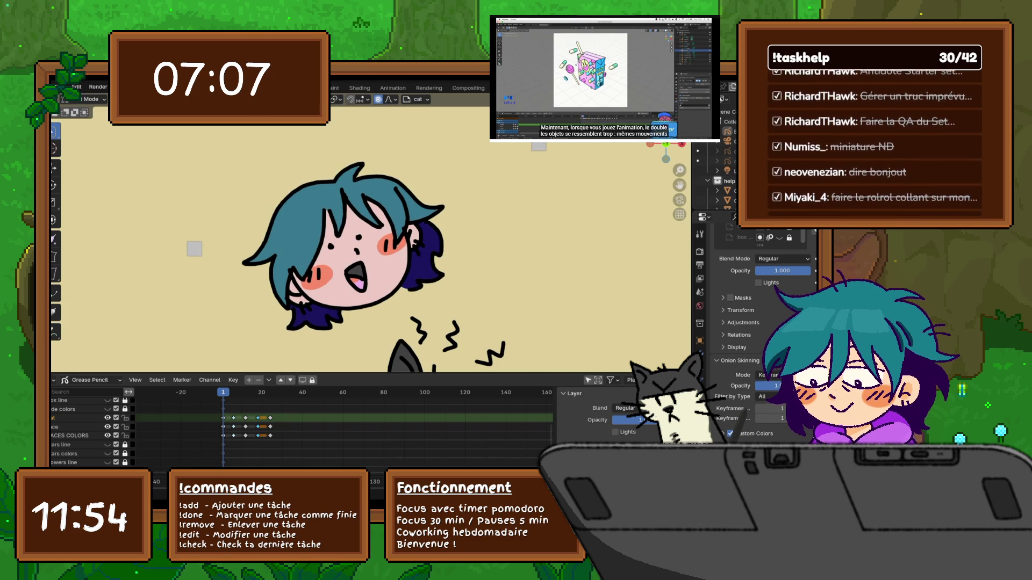
key("shift+alt+z")
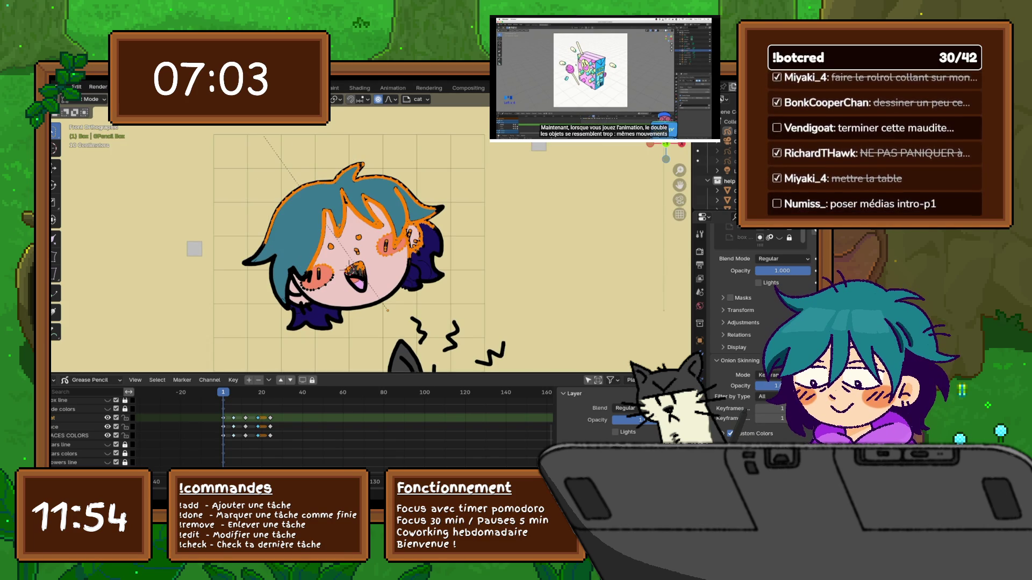
key("g")
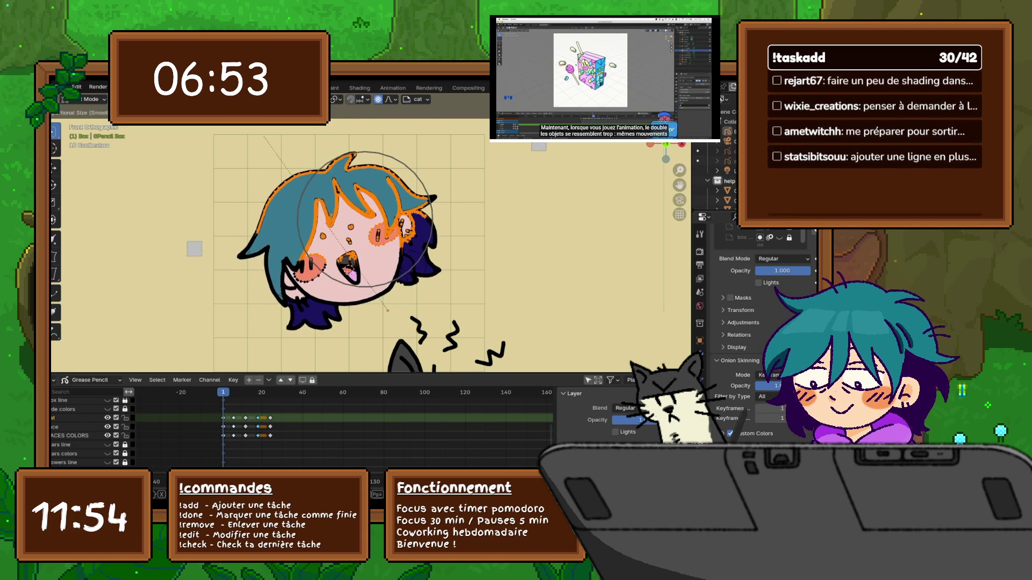
key("Escape")
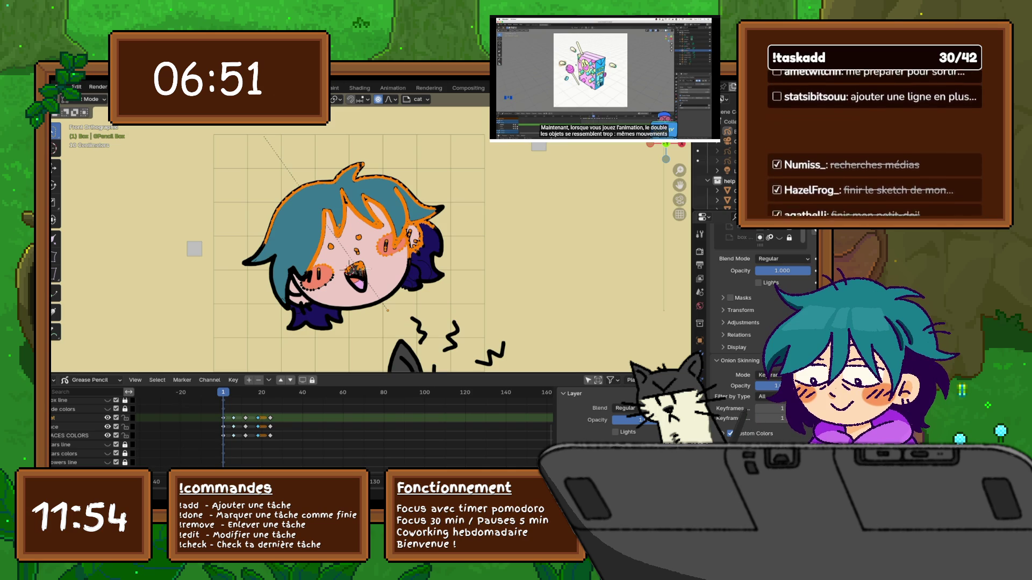
Move the mouth strokes with proportional editing, shrinking the falloff radius to a small area.
key("alt+a")
key("g")
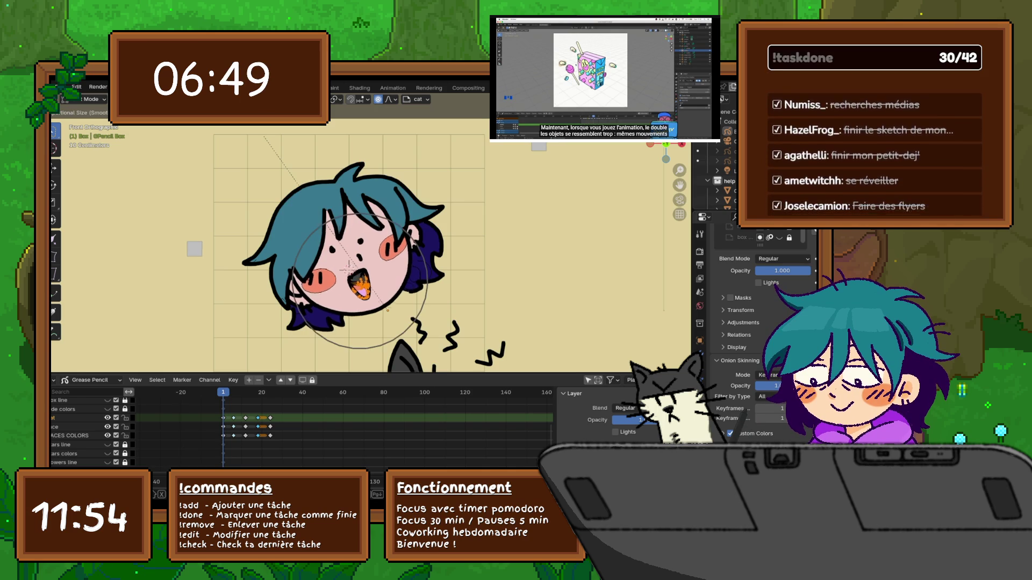
scroll(387, 310, "up", 1)
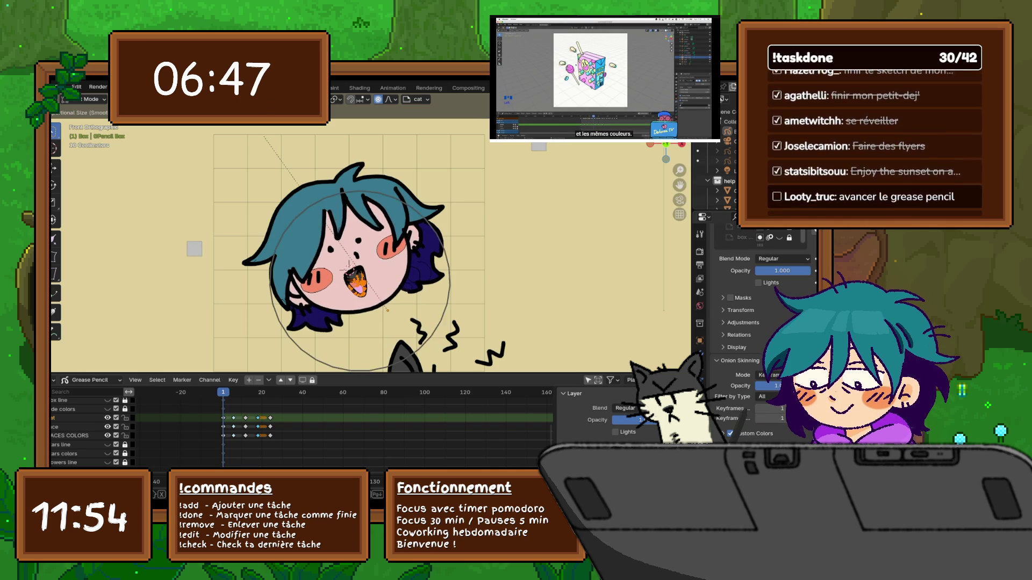
scroll(387, 310, "up", 10)
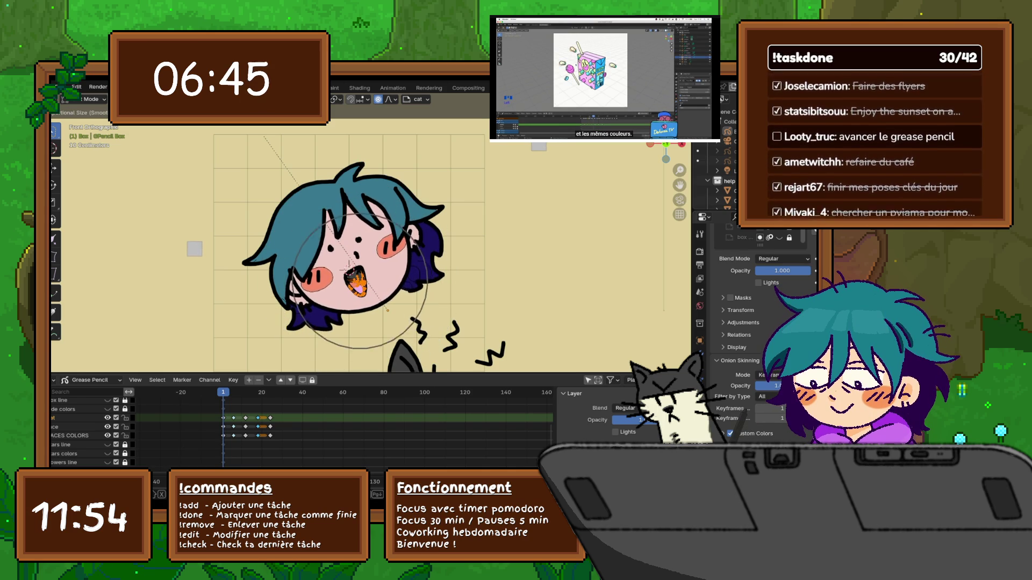
scroll(387, 310, "up", 3)
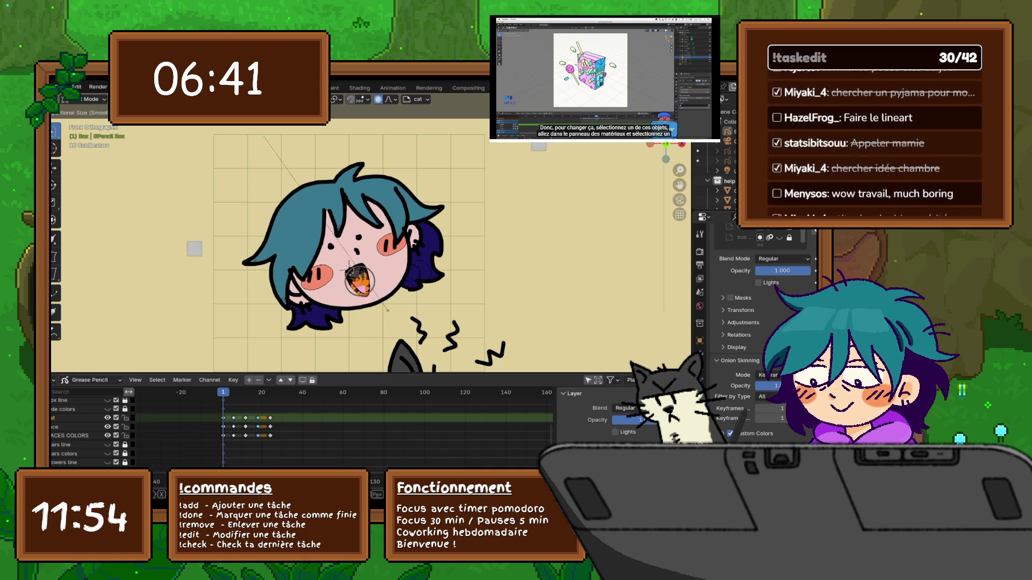
scroll(387, 310, "up", 3)
Confirm the girl's mouth, reshape the cat's mouth with soft falloff, and pan back.
left_click(387, 310)
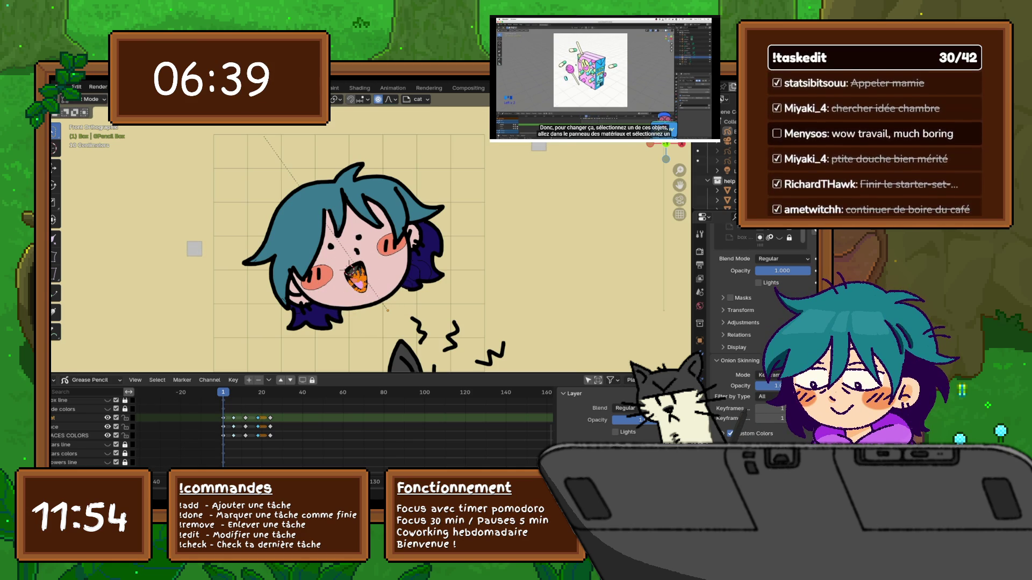
middle_click_drag(387, 311, 331, 178, "shift")
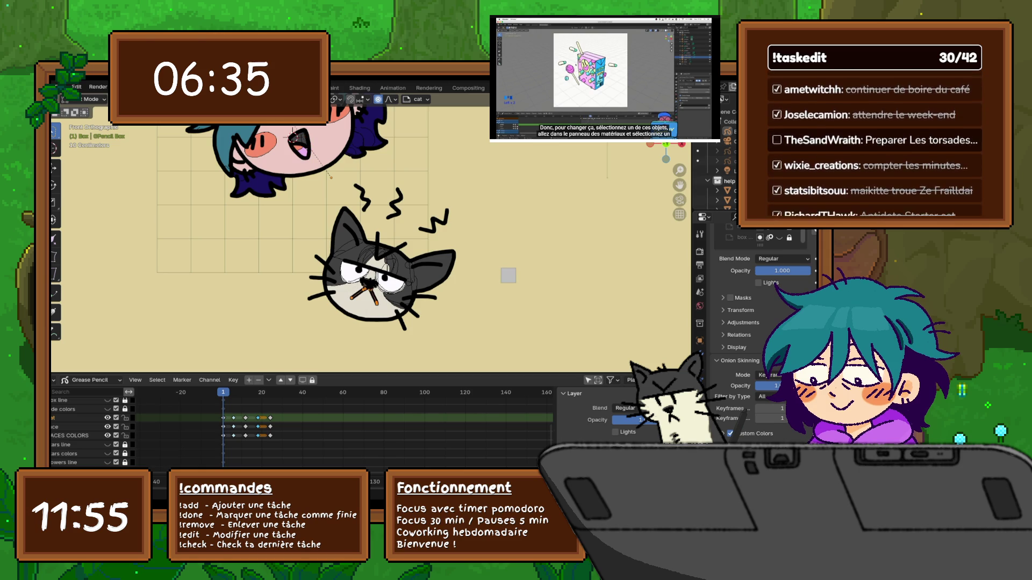
left_click(370, 295)
key("g")
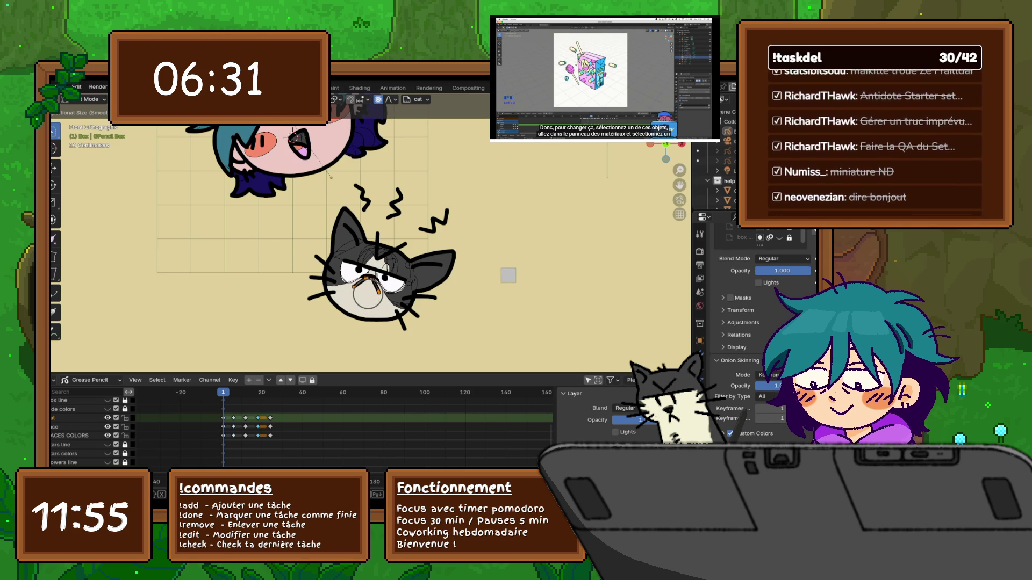
left_click(368, 295)
middle_click_drag(333, 182, 373, 295, "shift")
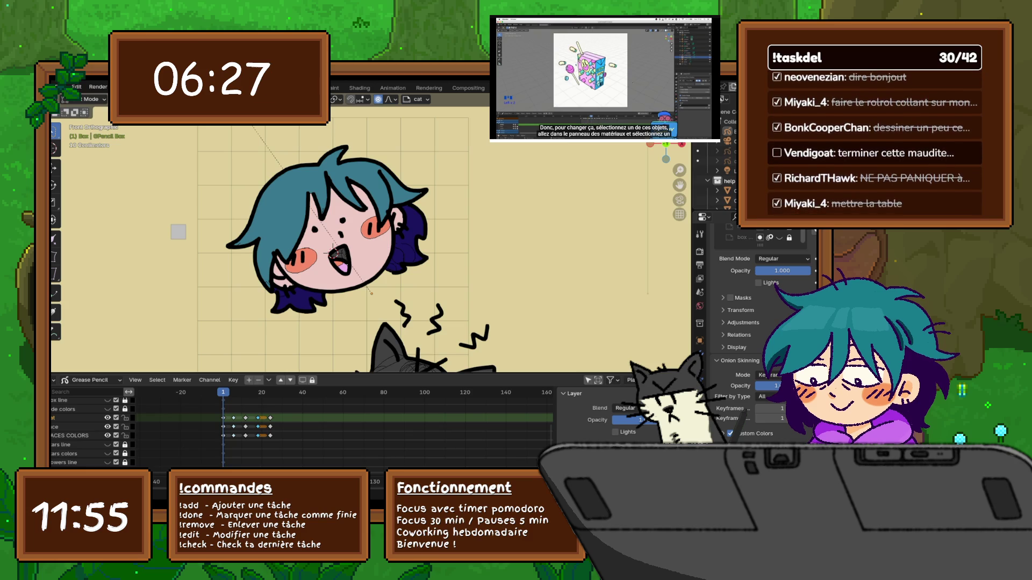
Select the girl's mouth strokes, cancel a trial enlargement, and open the File menu.
middle_click_drag(333, 241, 330, 253, "shift")
mouse_move(331, 260)
left_mouse_down()
mouse_move(321, 272)
mouse_move(344, 294)
mouse_move(334, 259)
left_mouse_up()
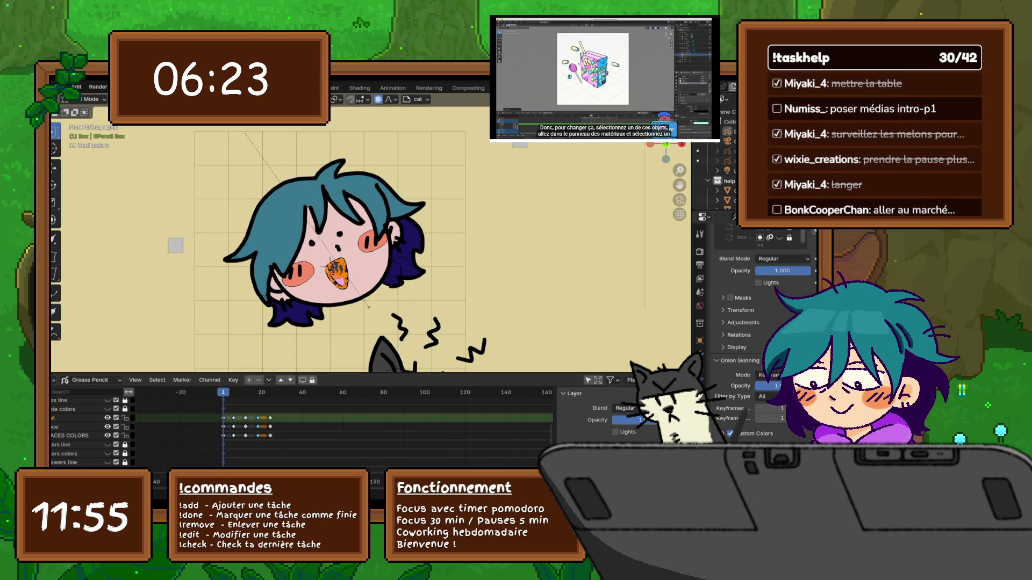
key("s")
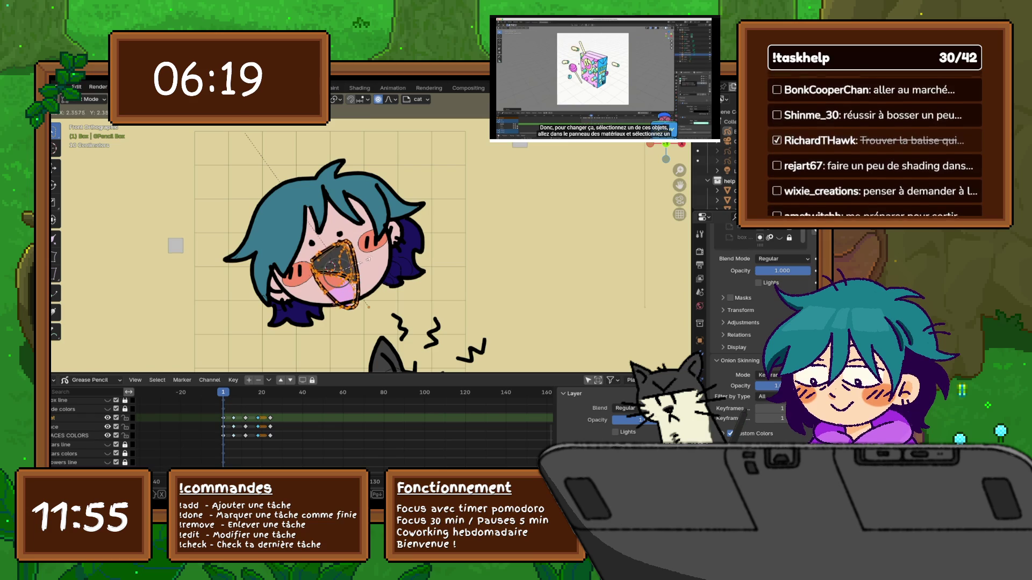
key("Escape")
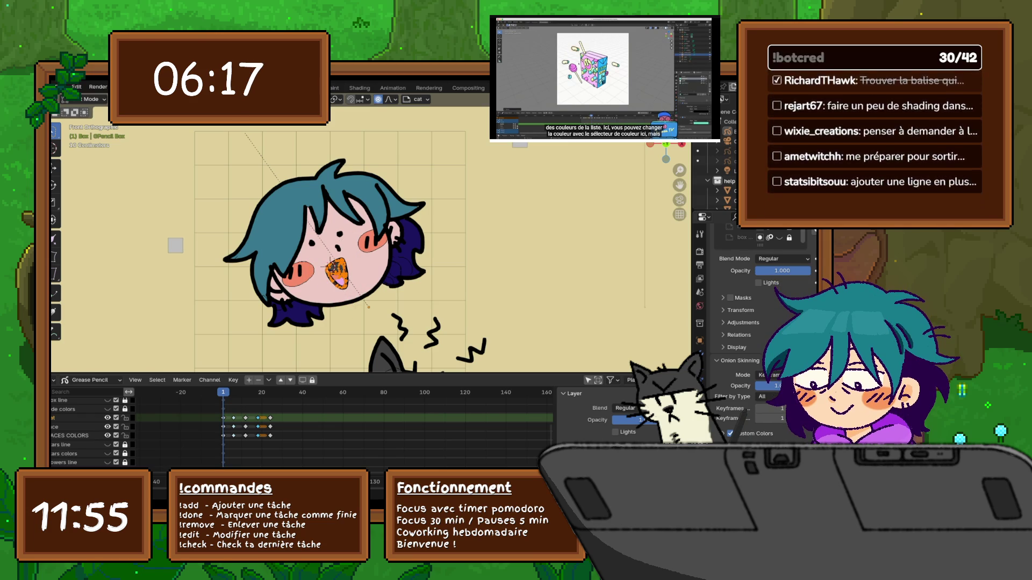
left_click(61, 88)
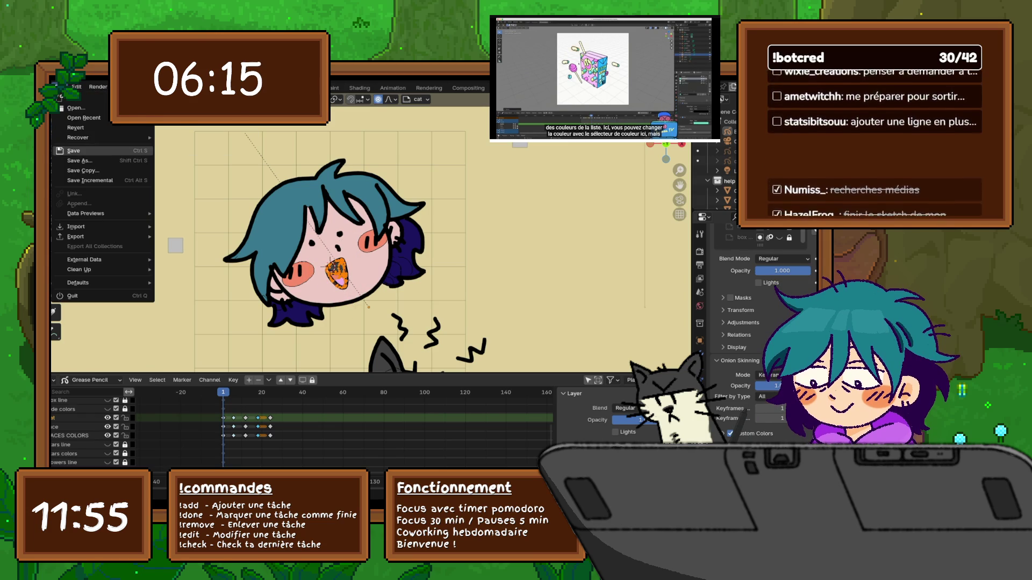
Save the juice-box illustration file with File > Save.
left_click(74, 150)
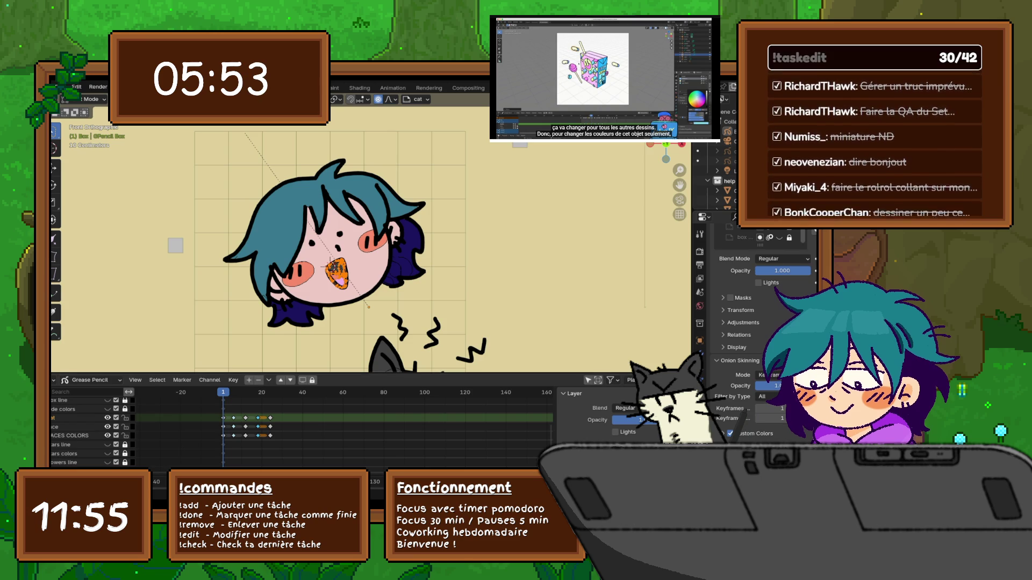
Deselect the mouth strokes and zoom the viewport out.
left_click(435, 320)
scroll(262, 141, "down", 2)
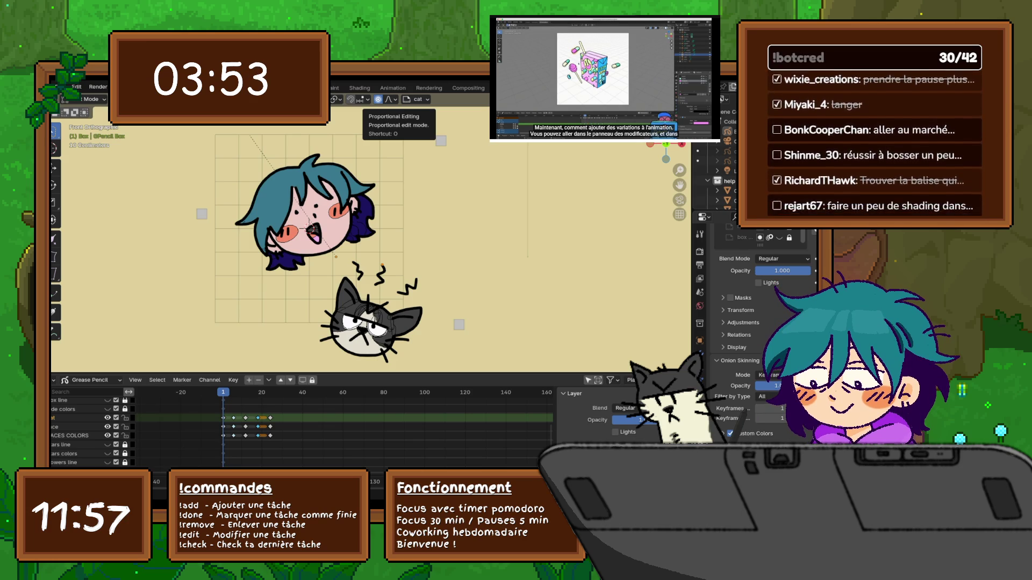
Switch the Grease Pencil object to Draw Mode and make the face layer active.
left_click(94, 99)
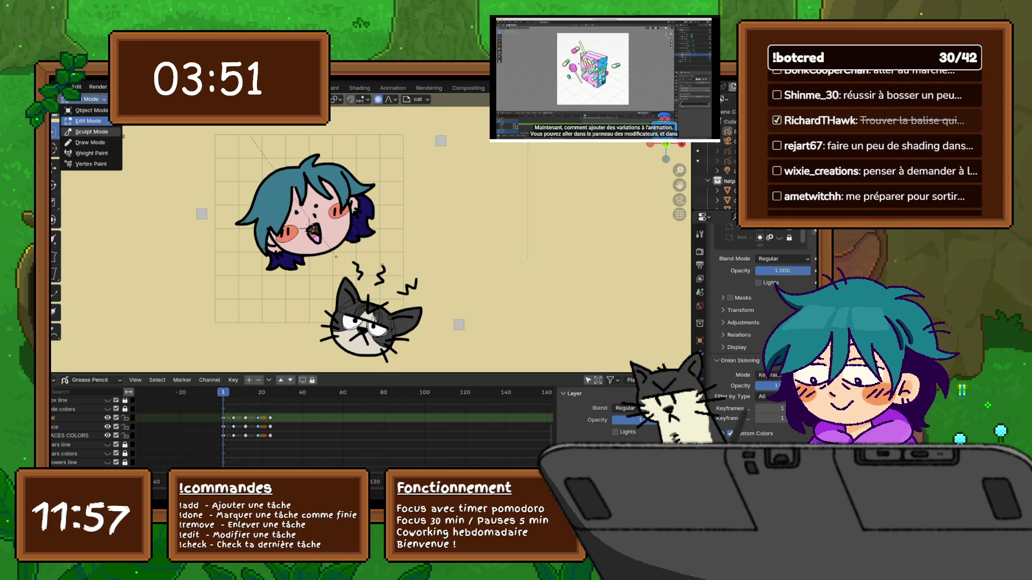
left_click(86, 143)
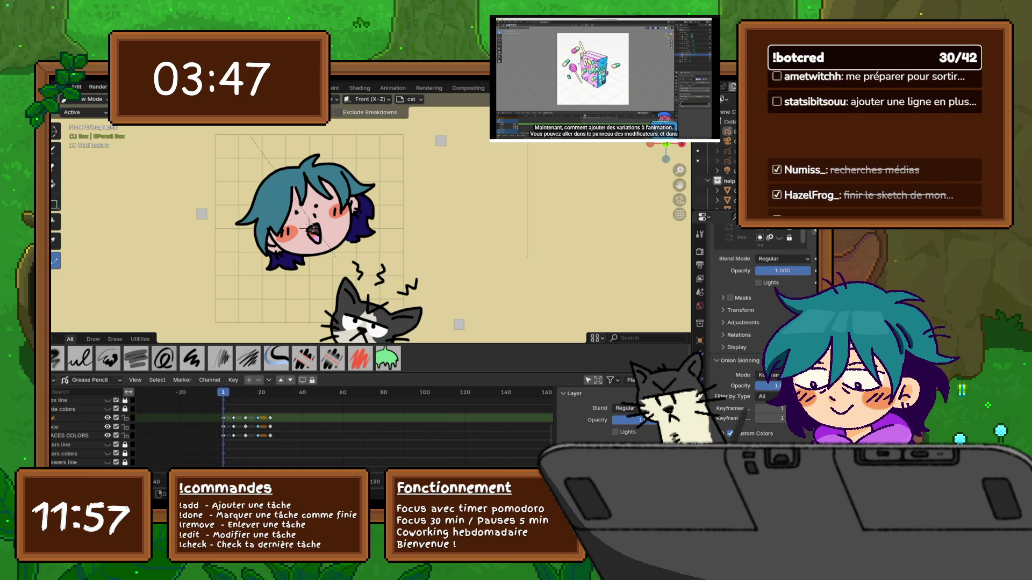
left_click(59, 427)
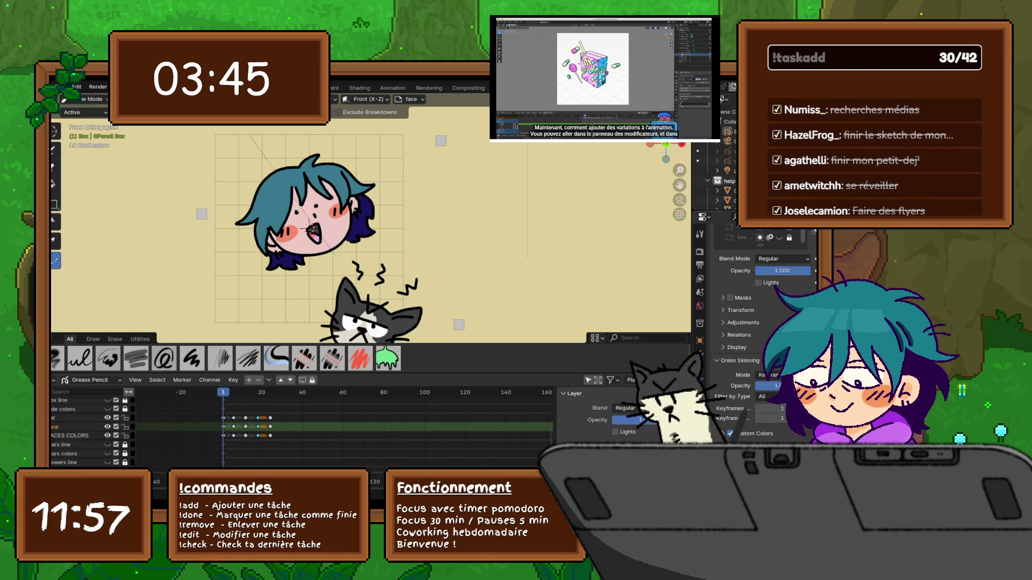
Choose the lineart material and the Draw tool, with the face layer active.
left_click(699, 425)
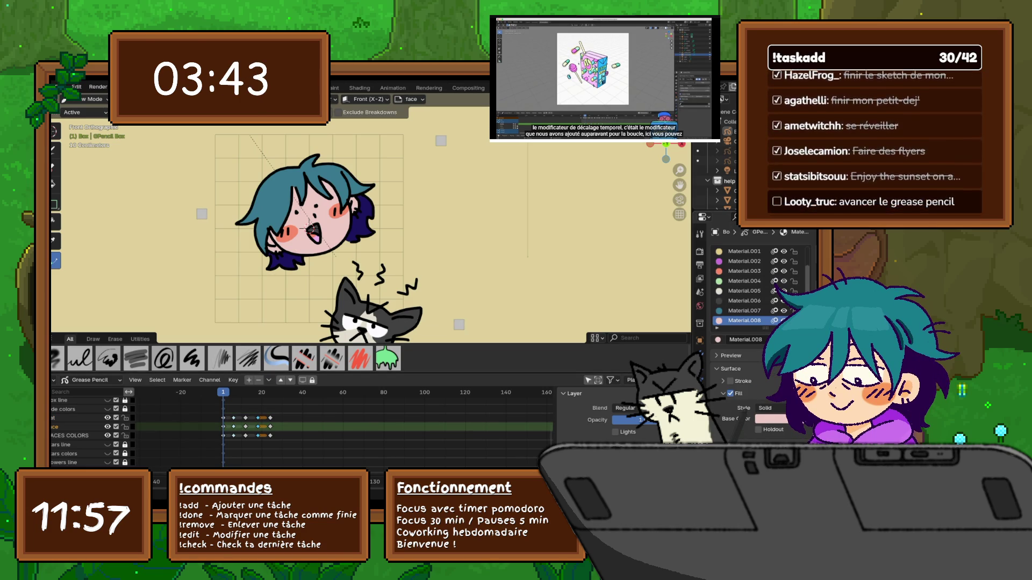
scroll(753, 284, "up", 2)
left_click(736, 251)
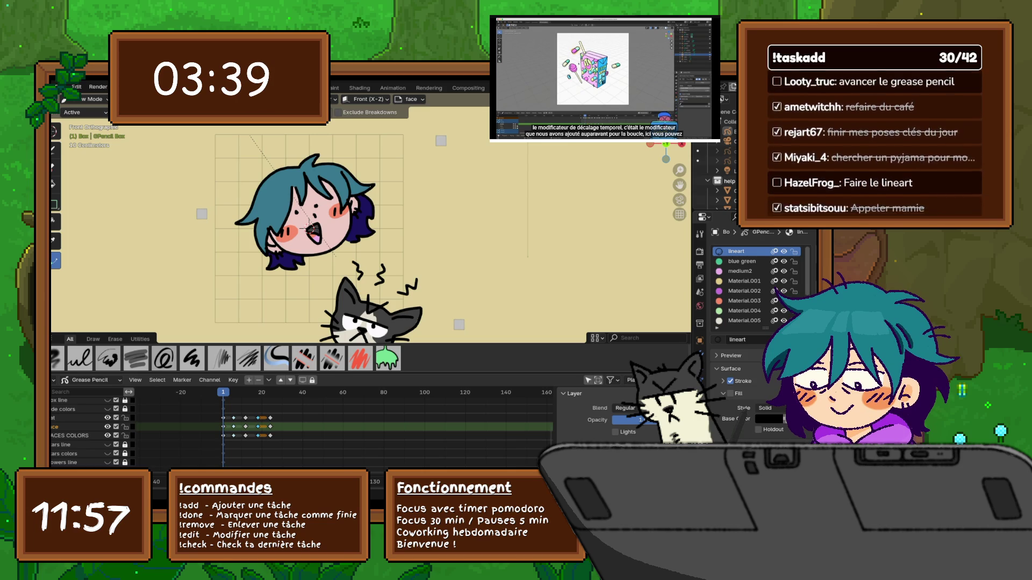
left_click(76, 418)
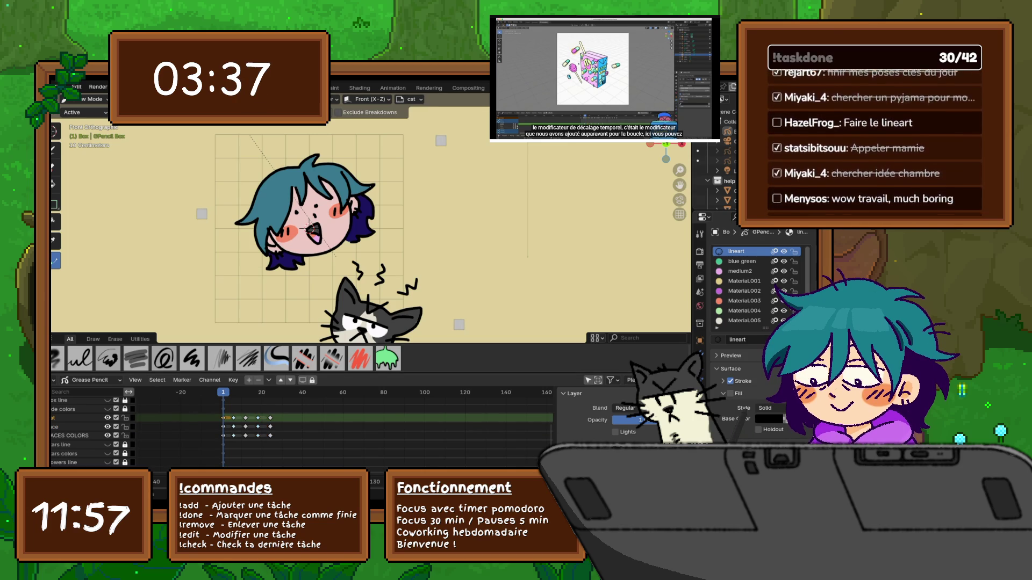
left_click(70, 427)
left_click(53, 148)
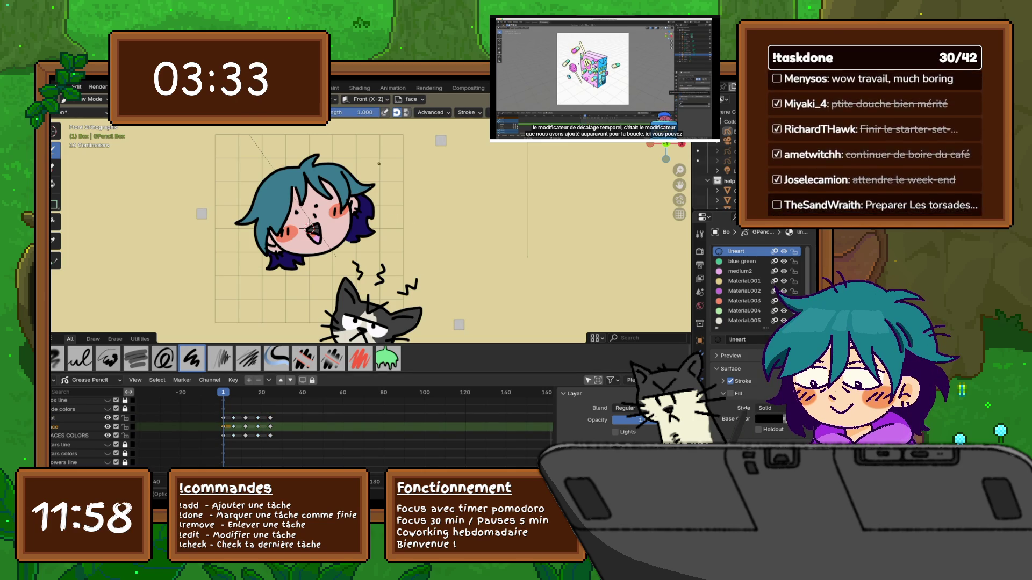
Handwrite 'hehe' beside the girl's head and draw a speech bubble around it.
middle_click_drag(371, 167, 397, 189, "shift")
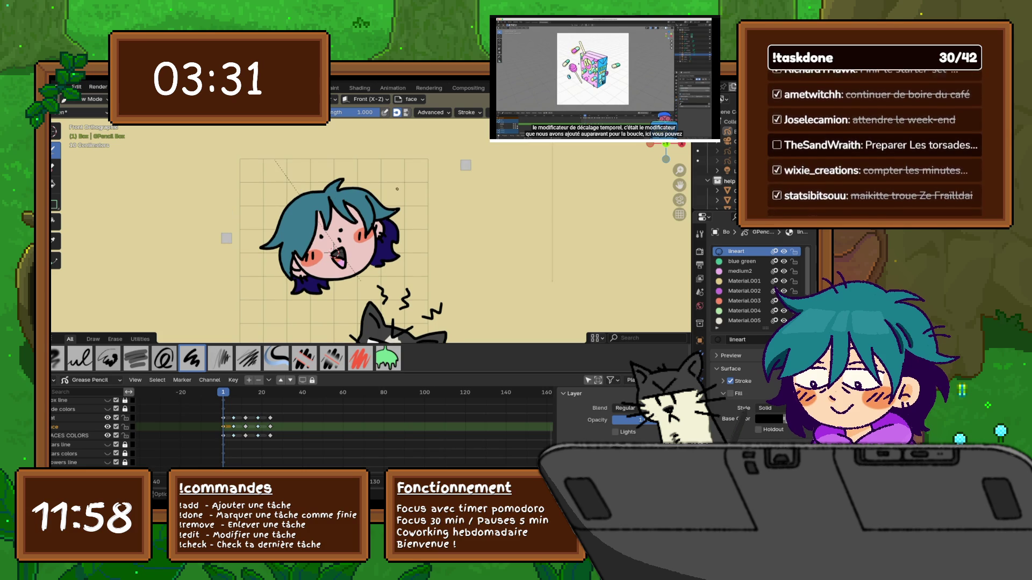
mouse_move(389, 173)
left_mouse_down()
mouse_move(401, 191)
mouse_move(444, 166)
left_mouse_up()
key("ctrl+z")
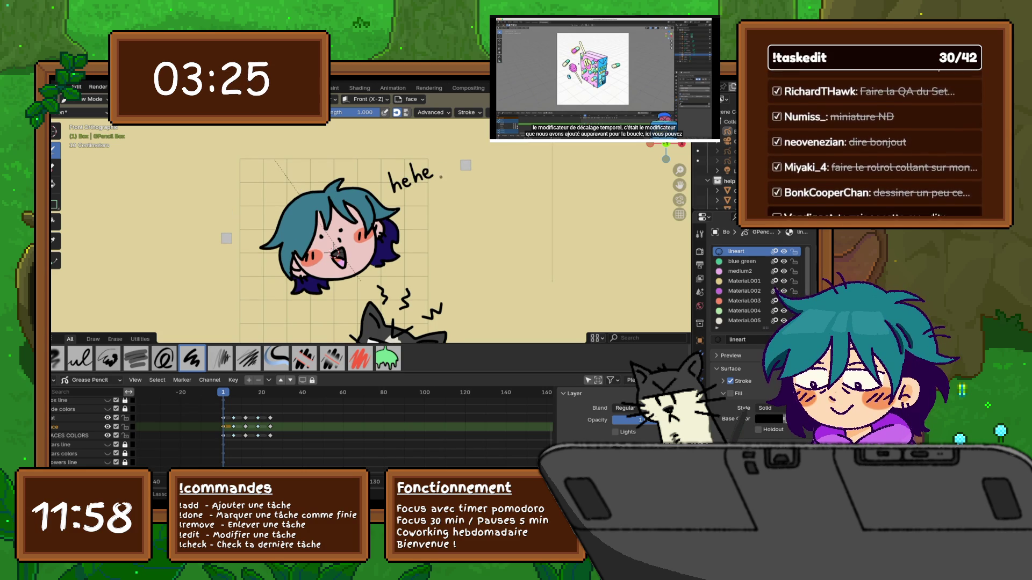
mouse_move(394, 200)
left_mouse_down()
mouse_move(444, 173)
mouse_move(401, 151)
mouse_move(378, 177)
mouse_move(388, 197)
left_mouse_up()
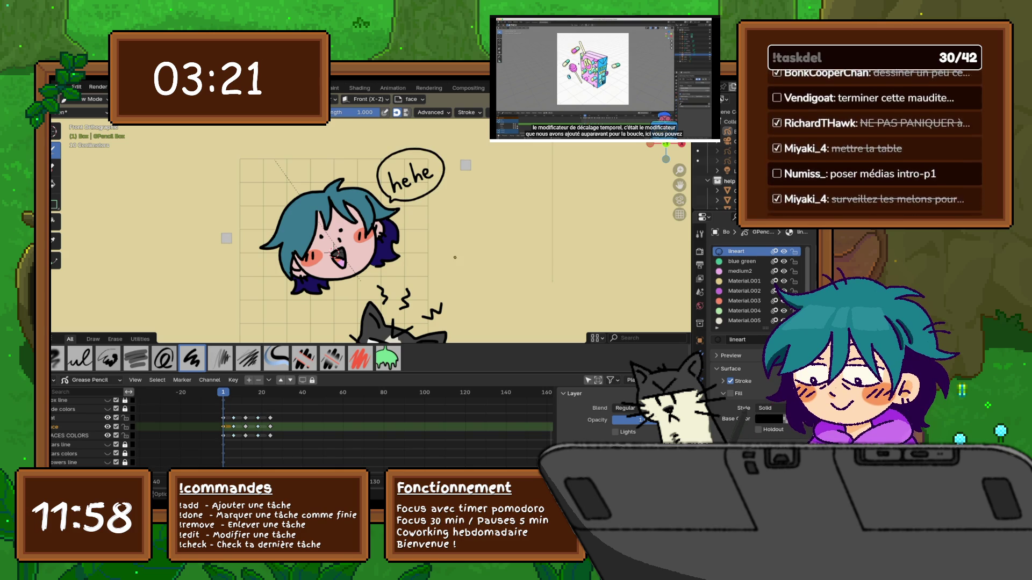
middle_click_drag(489, 328, 480, 314, "shift")
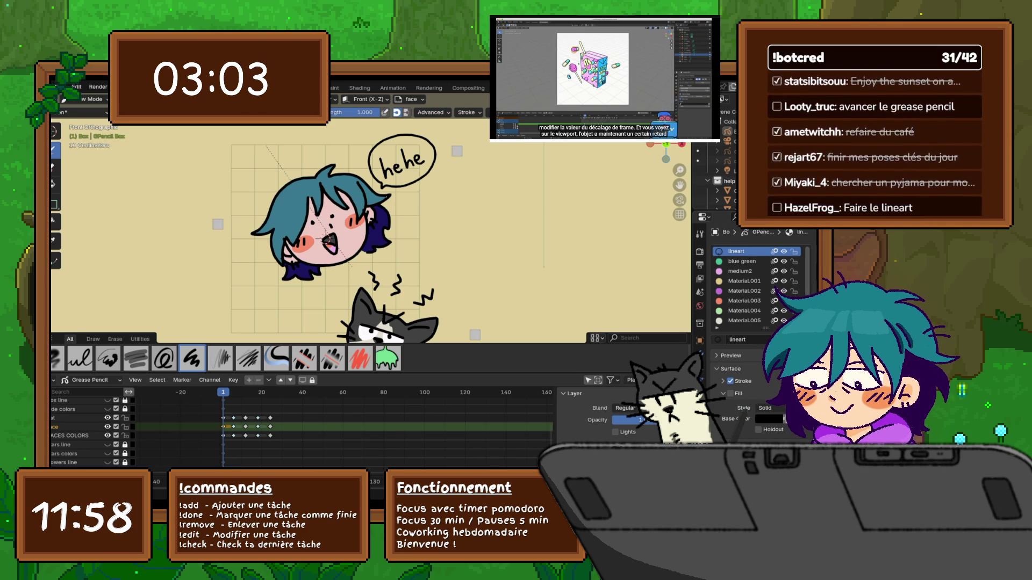
Play the animation, then zoom out and return to frame 1.
key("space")
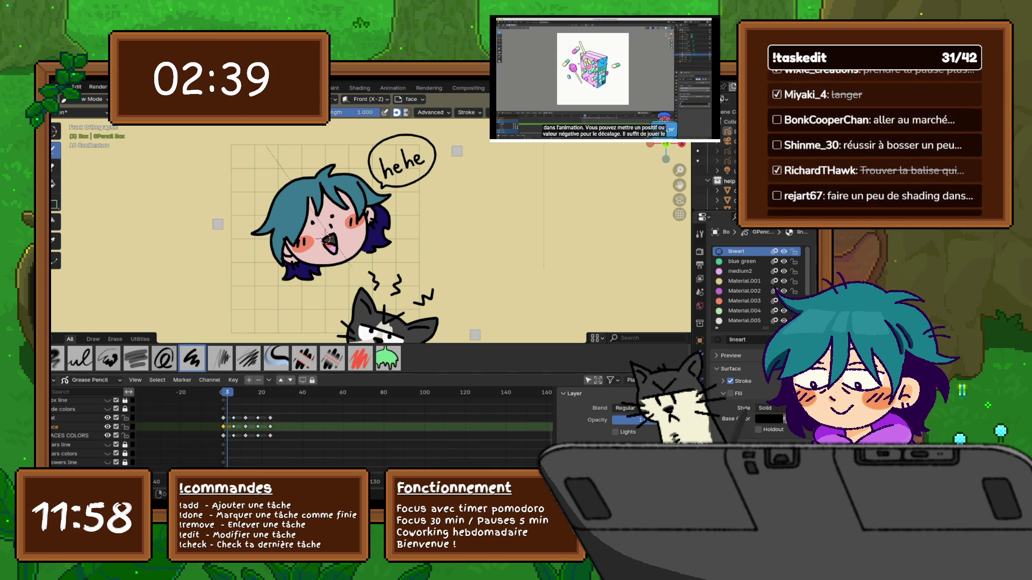
scroll(370, 231, "down", 4)
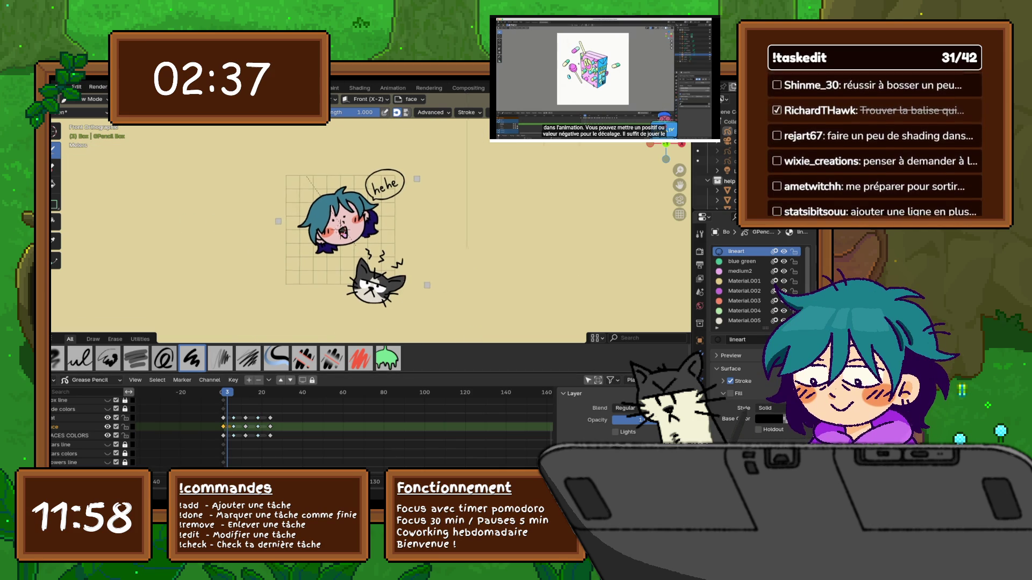
key("Left")
key("Left")
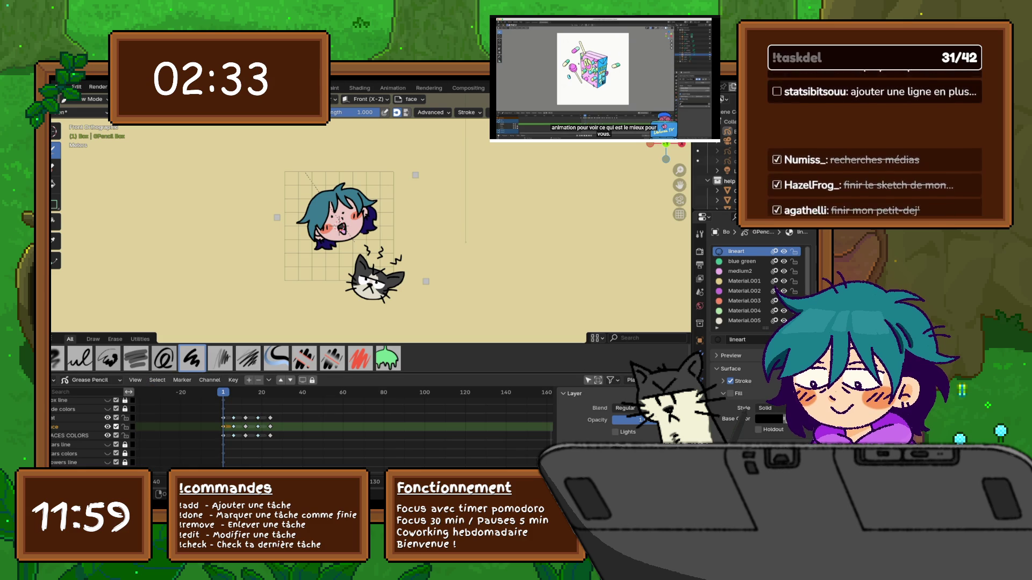
Unhide the stars, flowers, box colors and straw layers to reveal the purple juice-box front.
left_click_drag(107, 446, 107, 463)
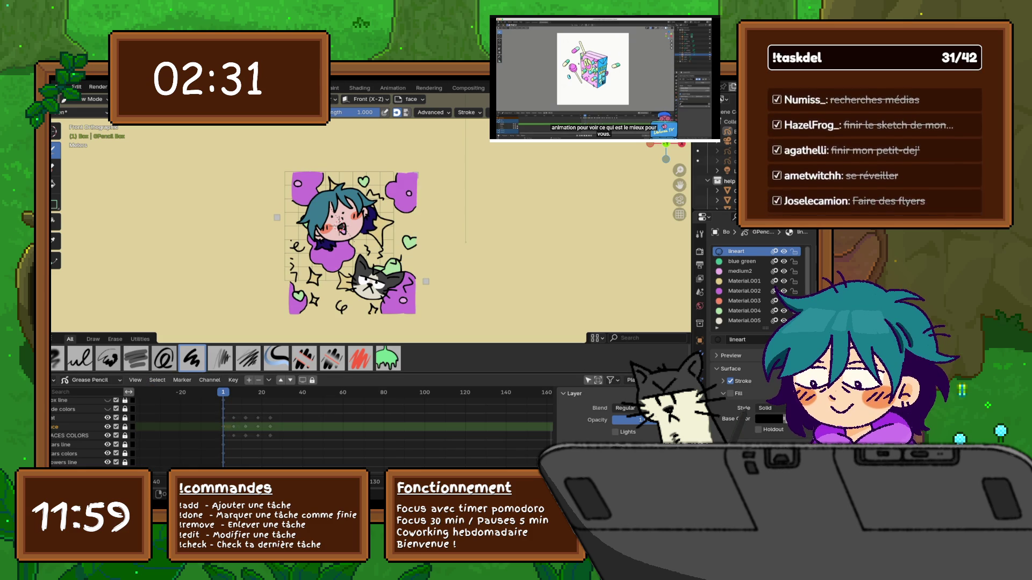
scroll(92, 430, "down", 3)
left_click(107, 441)
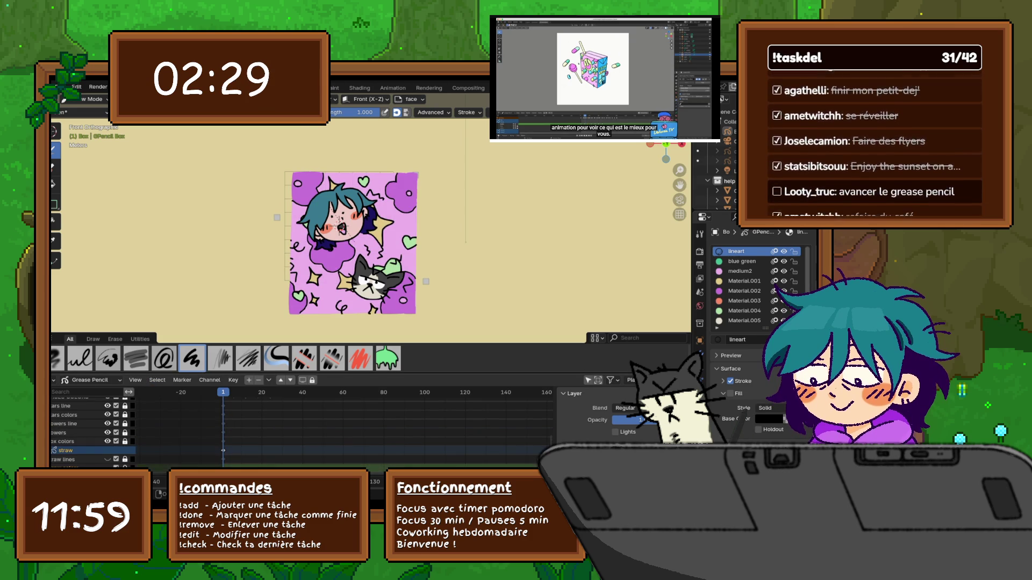
left_click_drag(305, 127, 305, 171)
scroll(91, 430, "up", 2)
scroll(91, 430, "up", 3)
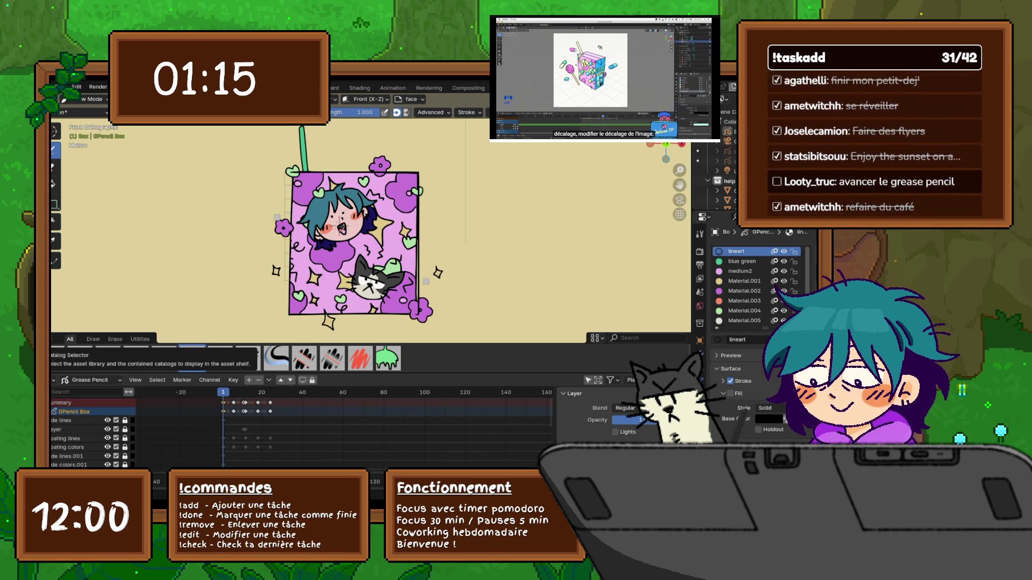
Orbit into User Perspective, enlarge the Object Data layer list, and play the animation.
mouse_move(666, 129)
left_mouse_down()
mouse_move(643, 136)
mouse_move(652, 135)
left_mouse_up()
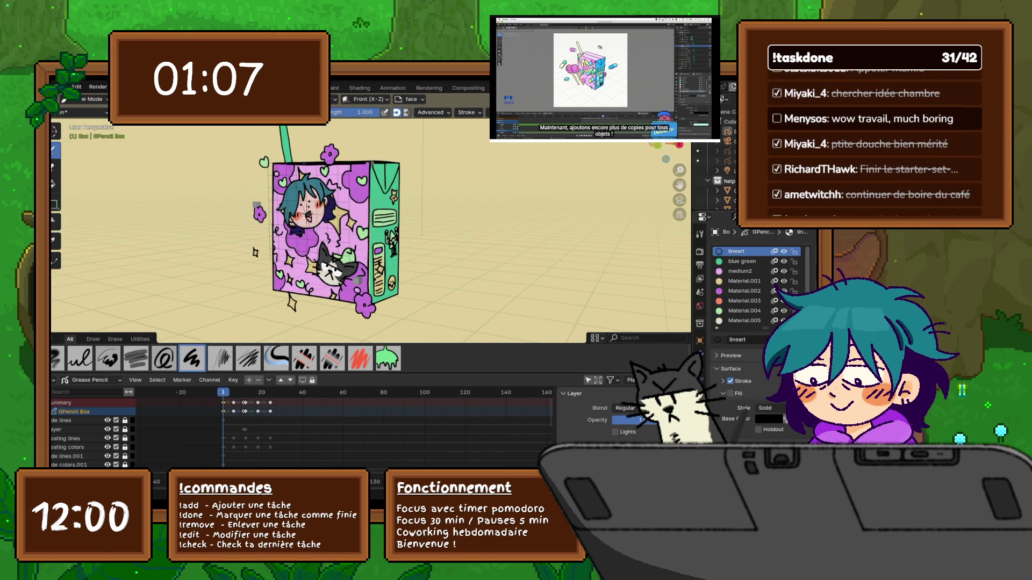
left_click(700, 400)
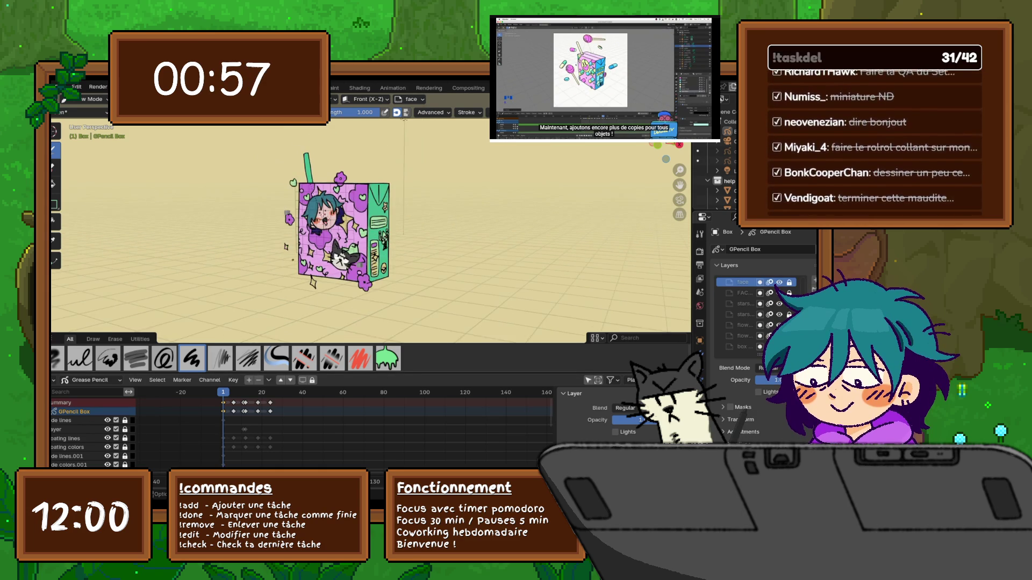
scroll(371, 231, "down", 3)
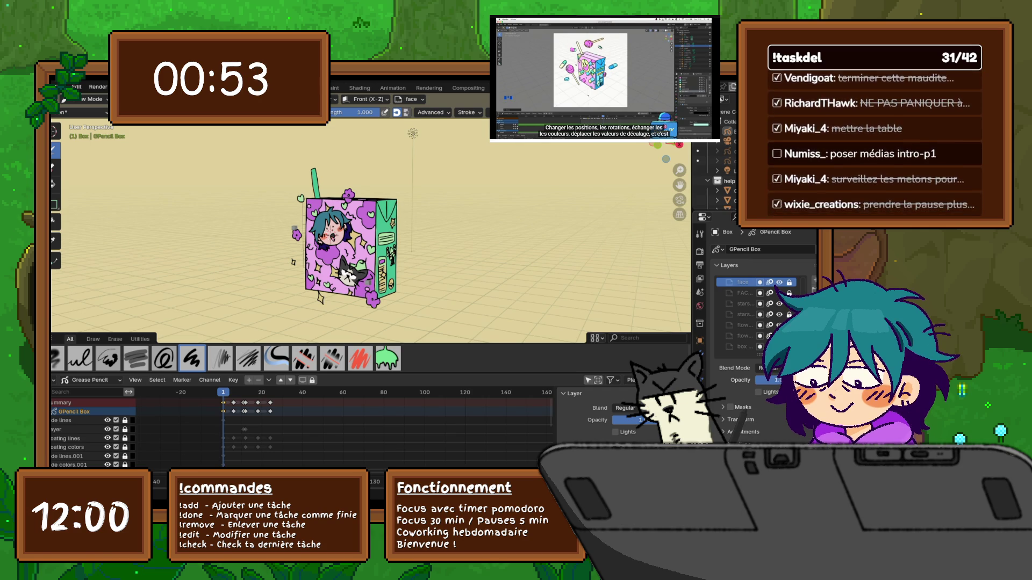
scroll(757, 314, "down", 2)
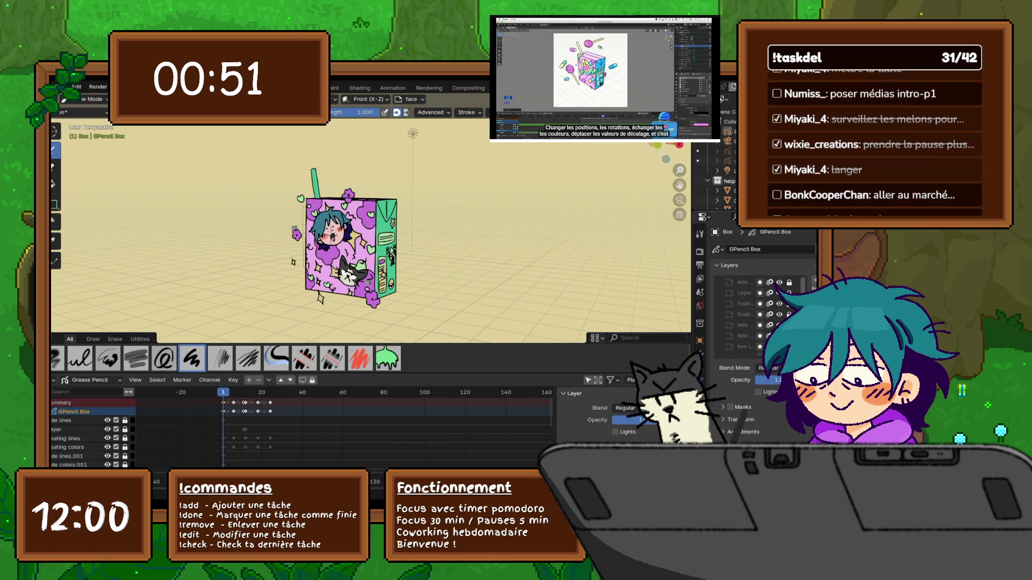
scroll(757, 315, "up", 2)
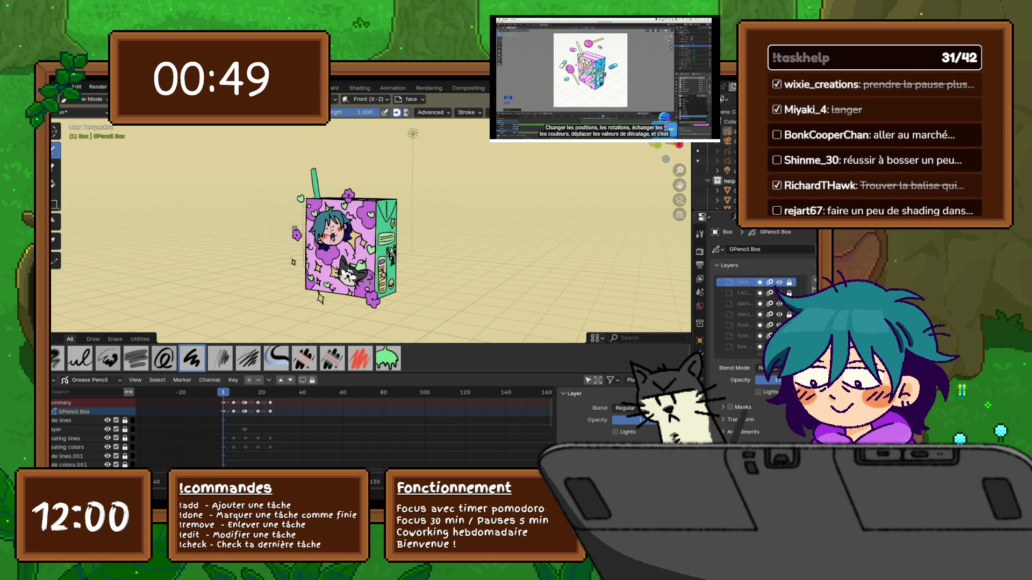
mouse_move(760, 354)
left_mouse_down()
mouse_move(761, 375)
mouse_move(718, 370)
mouse_move(718, 346)
left_mouse_up()
scroll(753, 314, "up", 3)
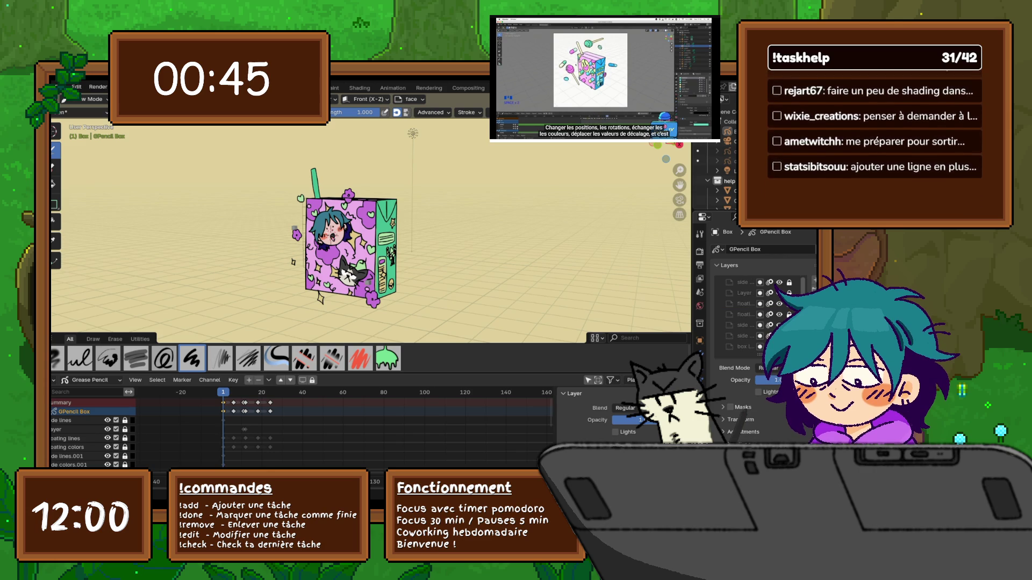
key("space")
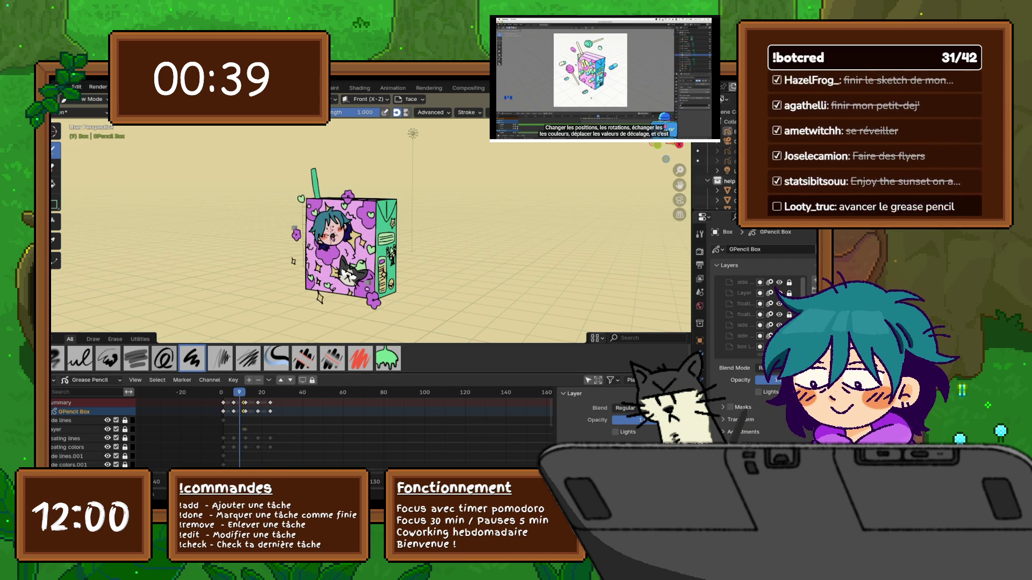
Make the layer named Layer active, toggling the floating lines layer's visibility.
right_click(215, 450)
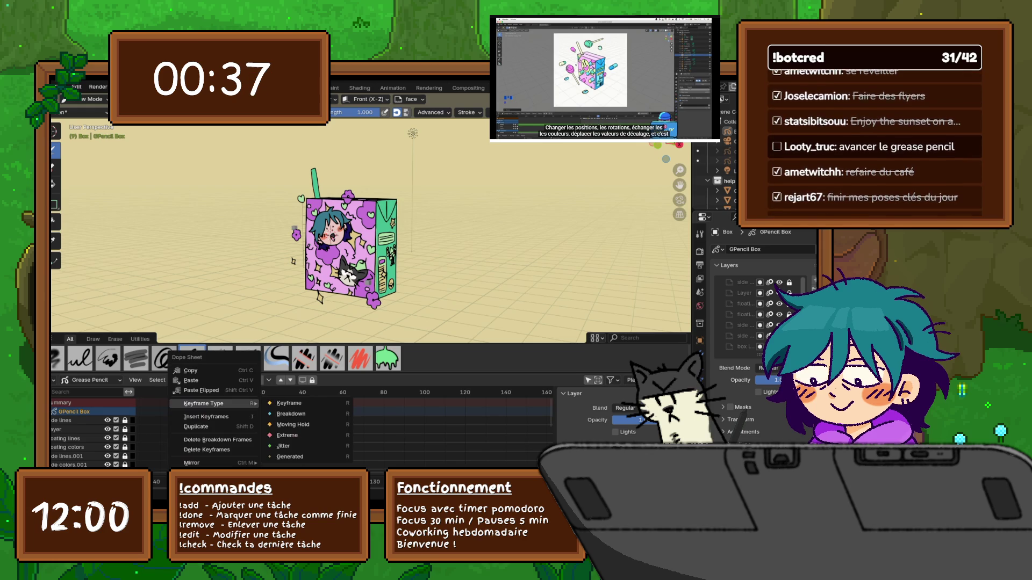
left_click(215, 450)
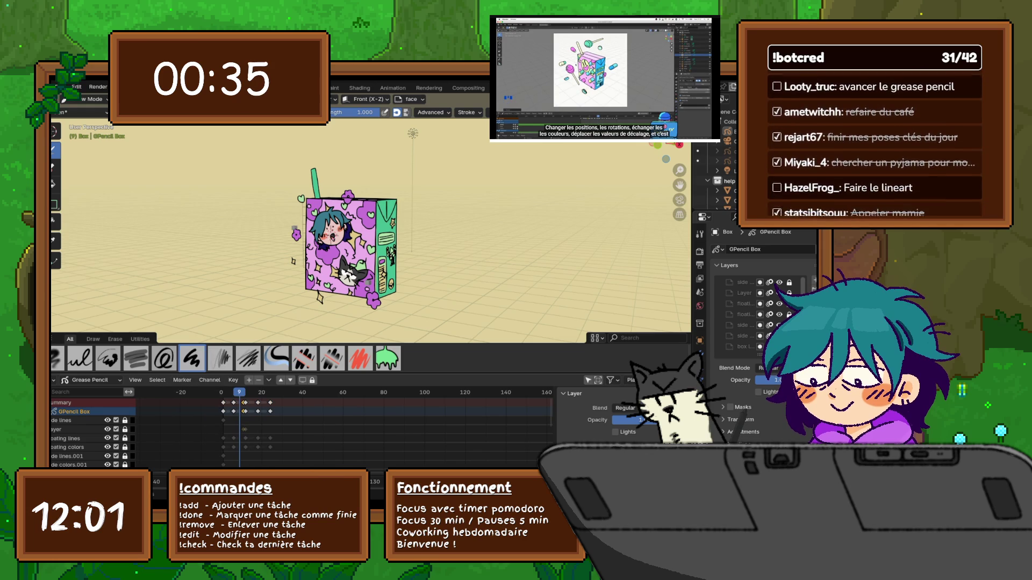
left_click(745, 293)
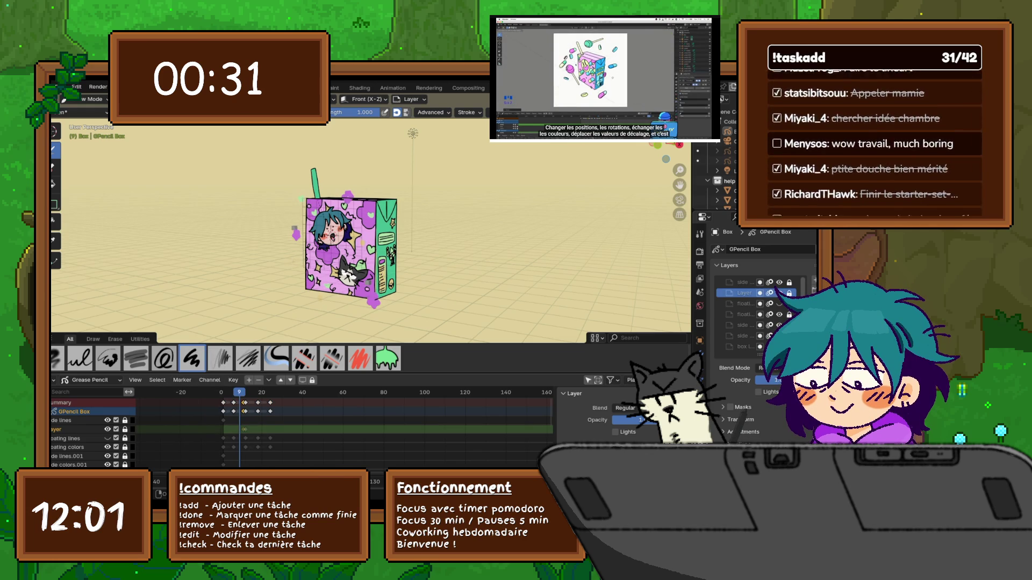
left_click(107, 439)
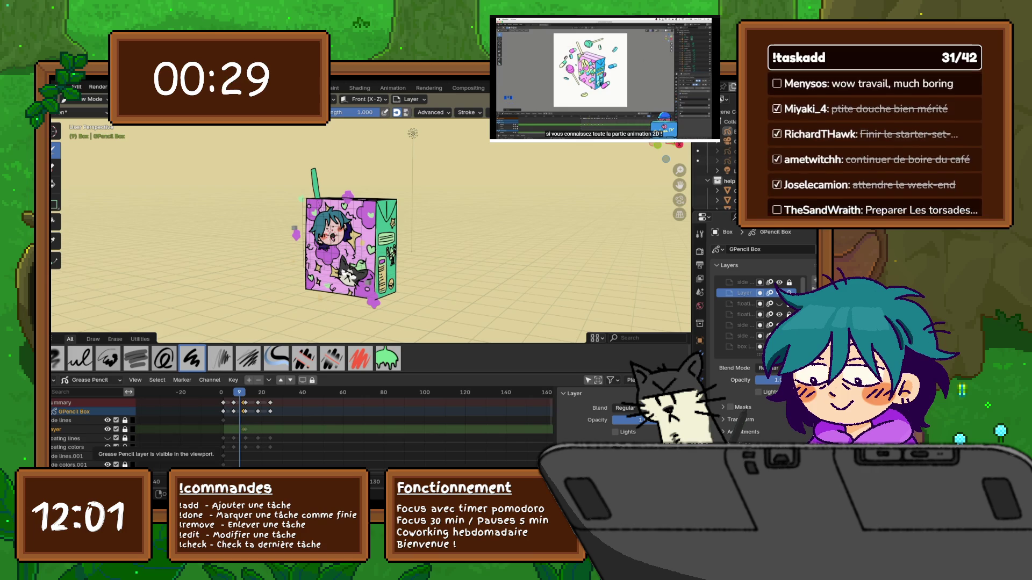
left_click(107, 438)
Show and unlock the layer named Layer, then delete its selected keyframes.
left_click(107, 430)
left_click(789, 293)
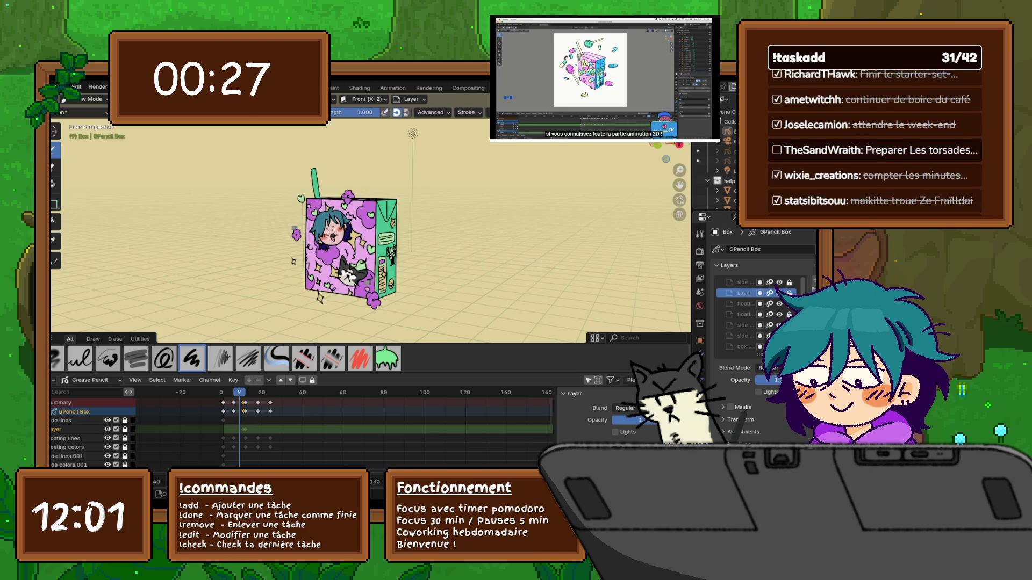
left_click(108, 429)
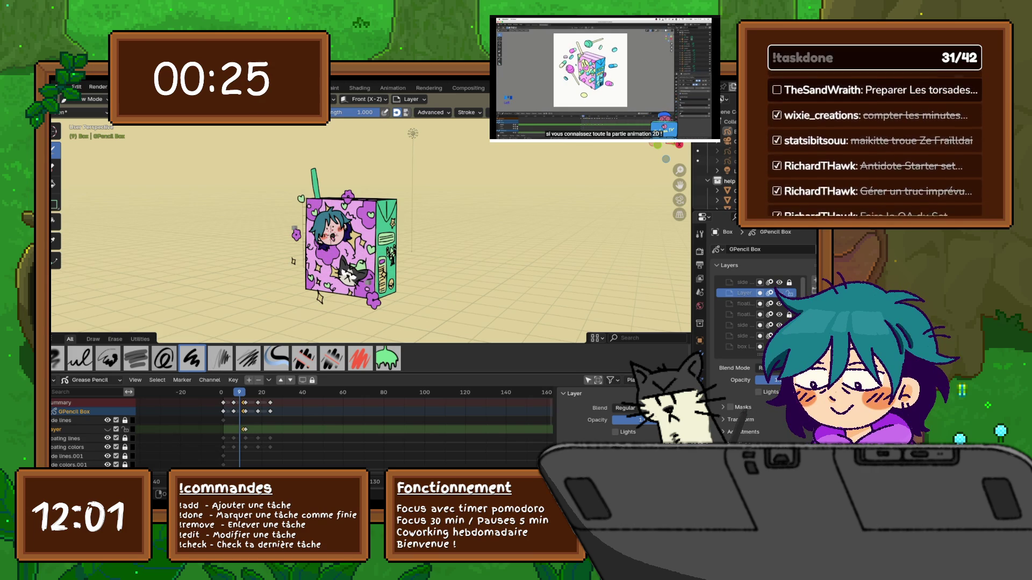
left_click(125, 430)
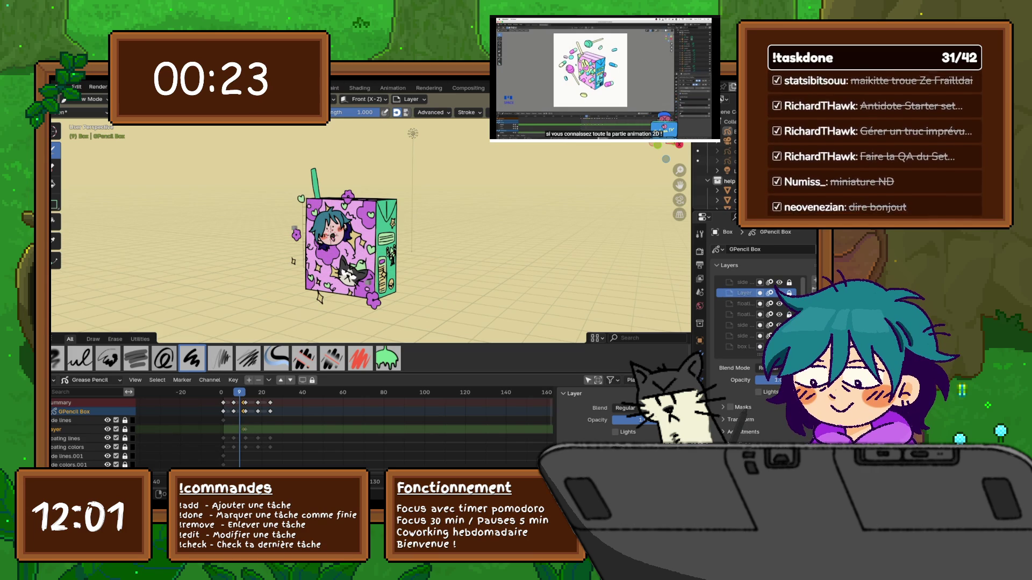
left_click(124, 429)
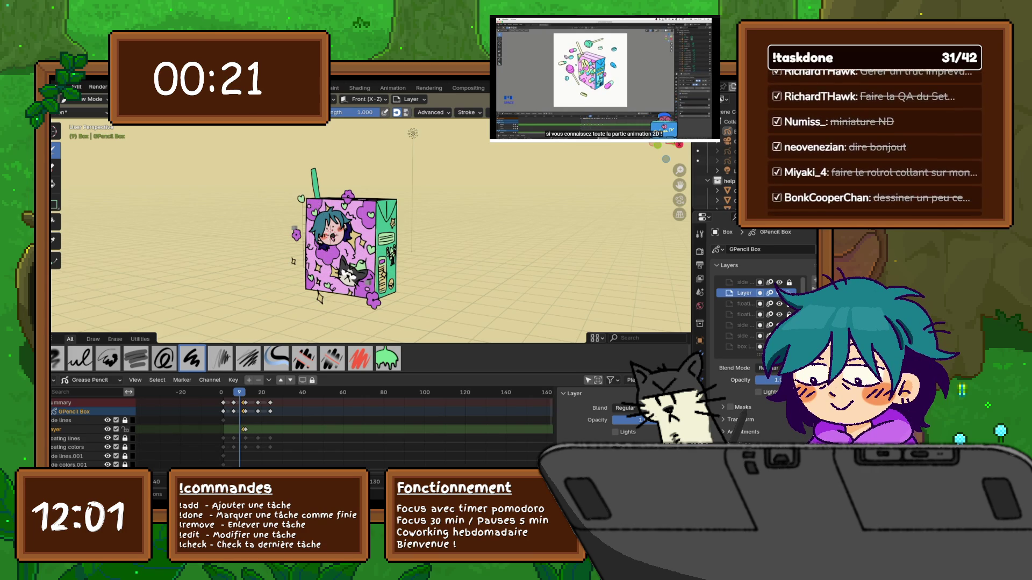
right_click(213, 430)
left_click(205, 431)
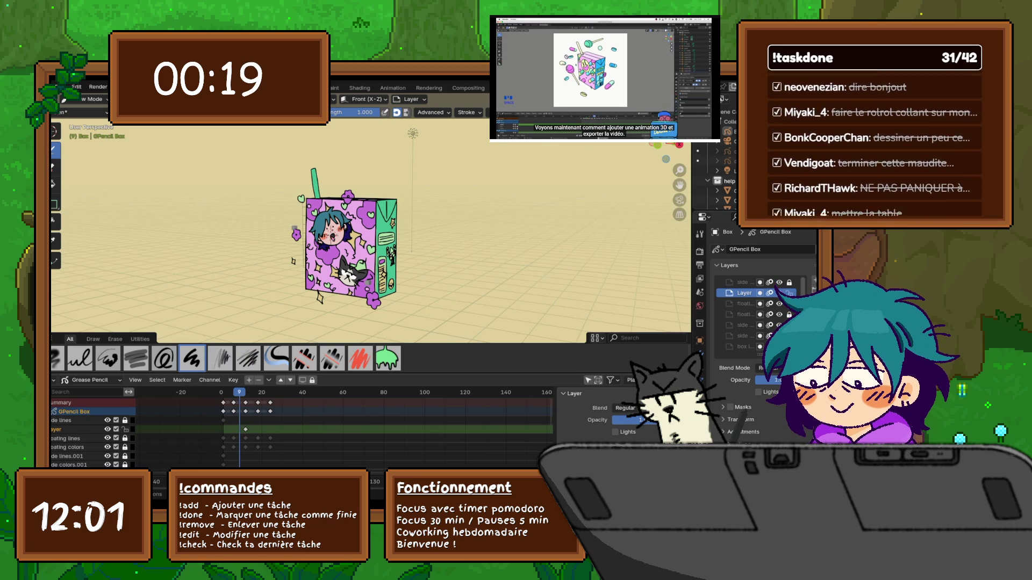
Lock the Layer channel in the Dope Sheet to protect its strokes.
left_click(125, 429)
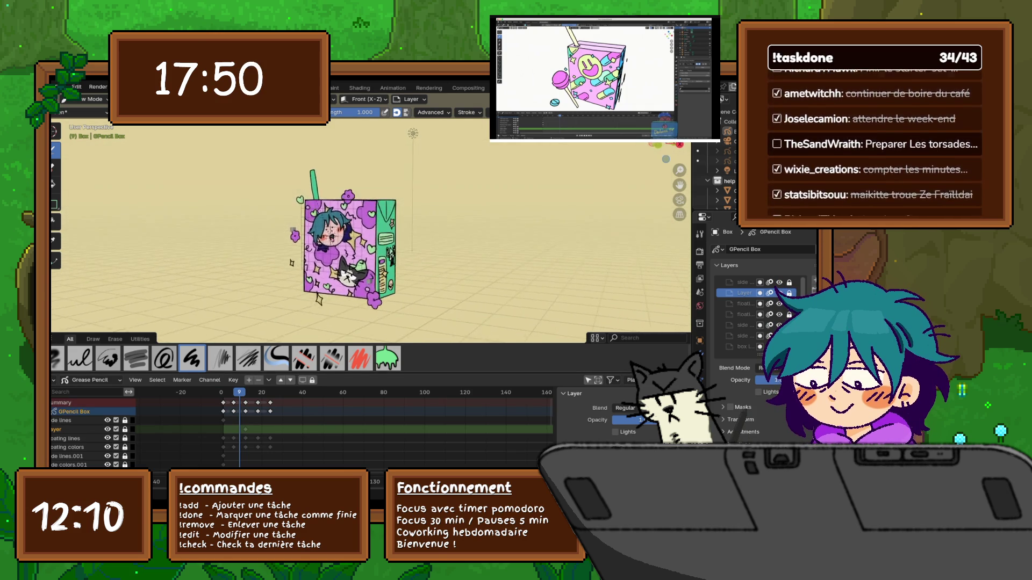
Switch to Right Orthographic view (Numpad 3) to face the box's green side panel.
mouse_move(376, 242)
middle_mouse_down()
mouse_move(413, 242)
mouse_move(404, 265)
middle_mouse_up()
key("KP_3")
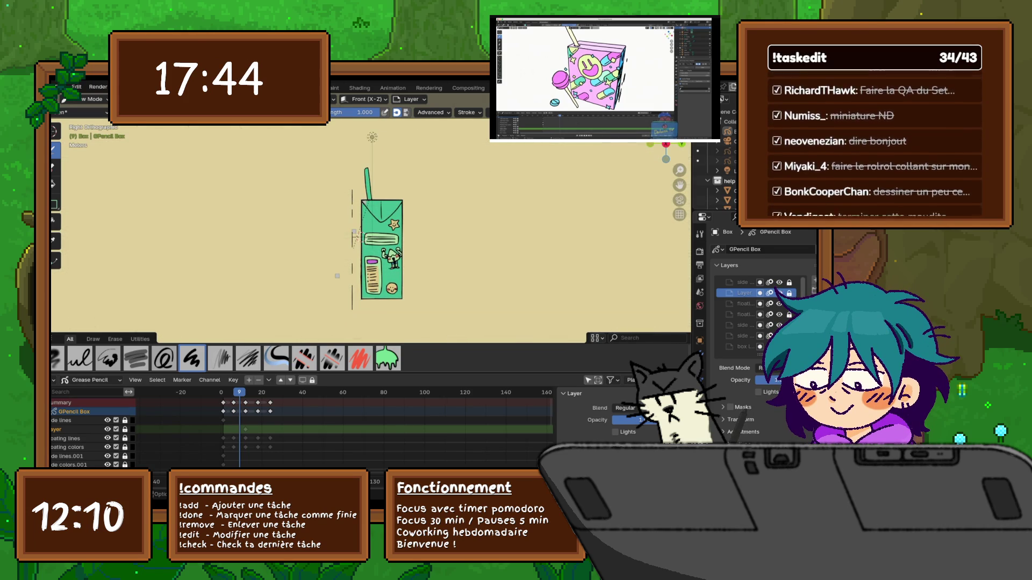
scroll(393, 266, "up", 4)
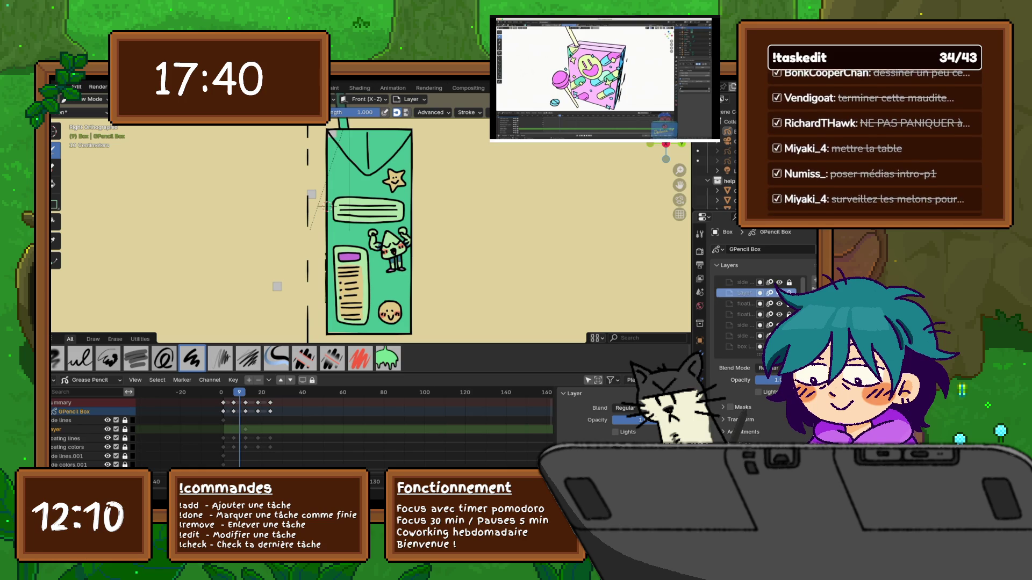
Hide the green body fill, side lines outline and floating colors layers, keeping panel fills visible.
key("shift+h")
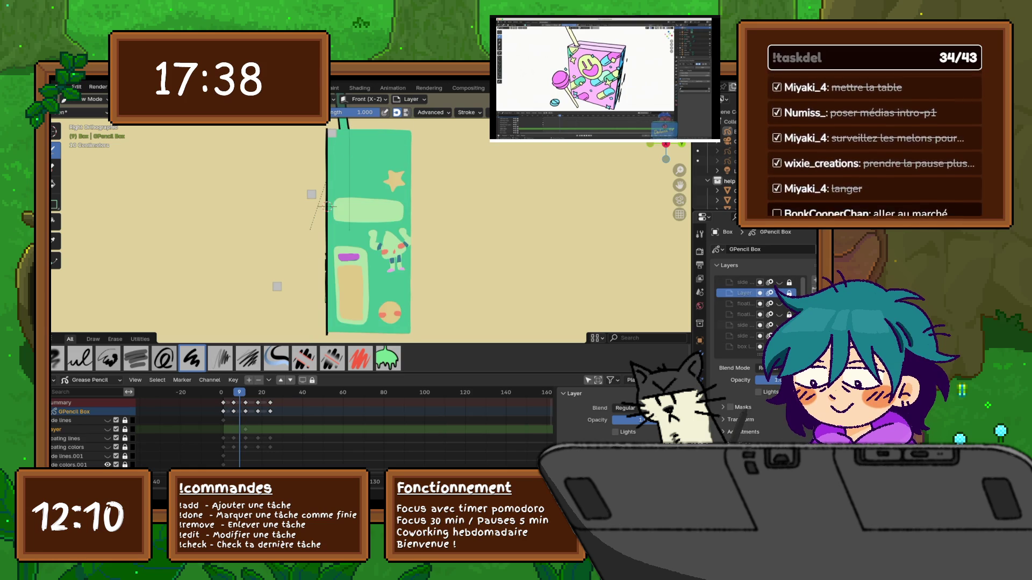
key("alt+h")
key("alt+h")
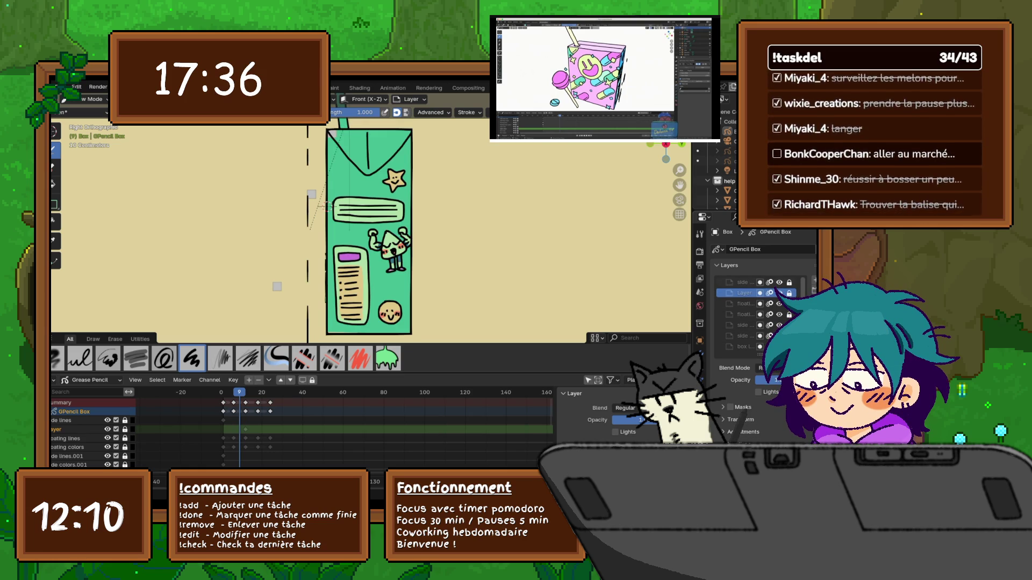
scroll(752, 315, "down", 3)
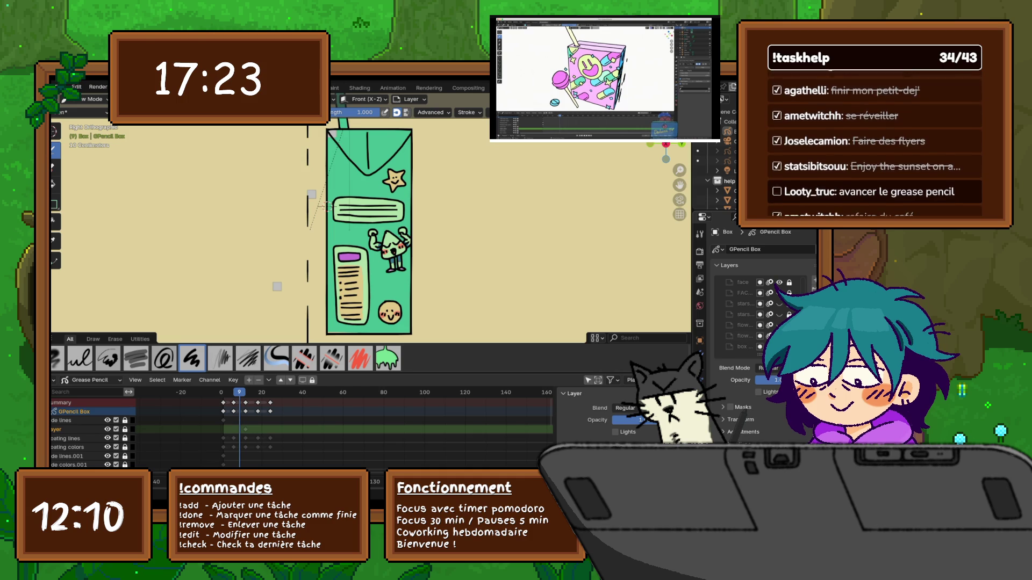
scroll(758, 314, "up", 1)
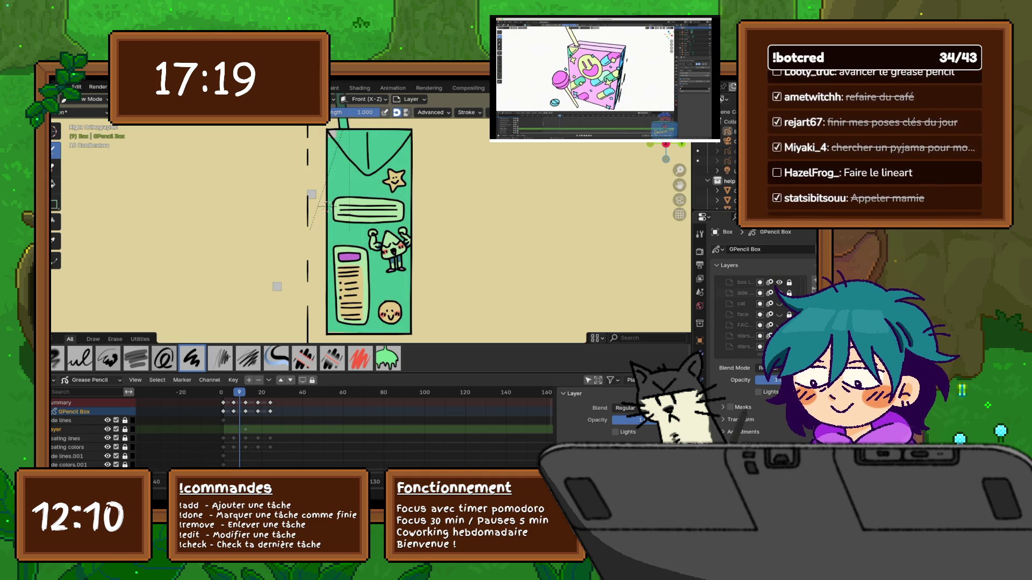
key("ctrl+z")
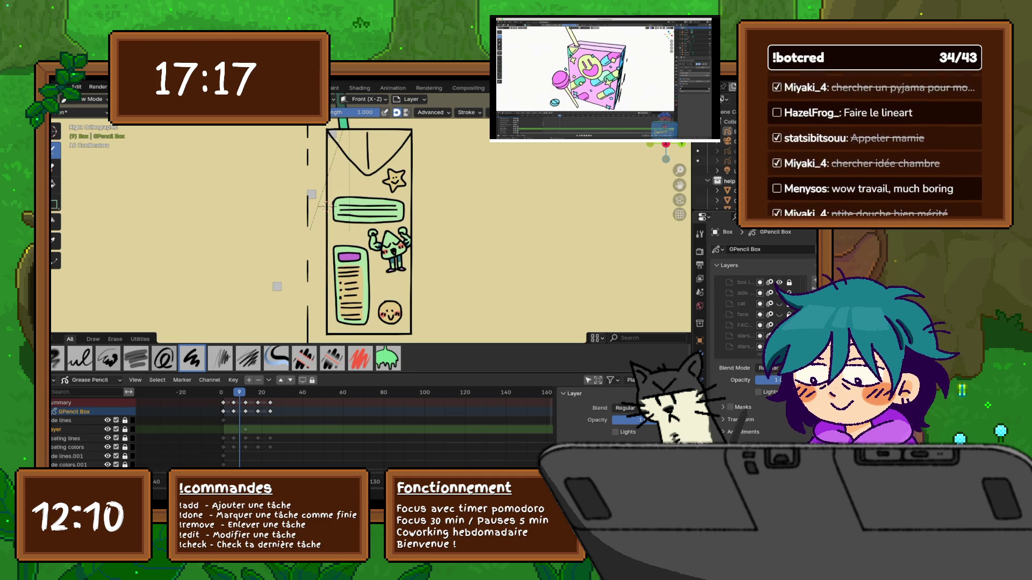
key("ctrl+z")
key("ctrl+z")
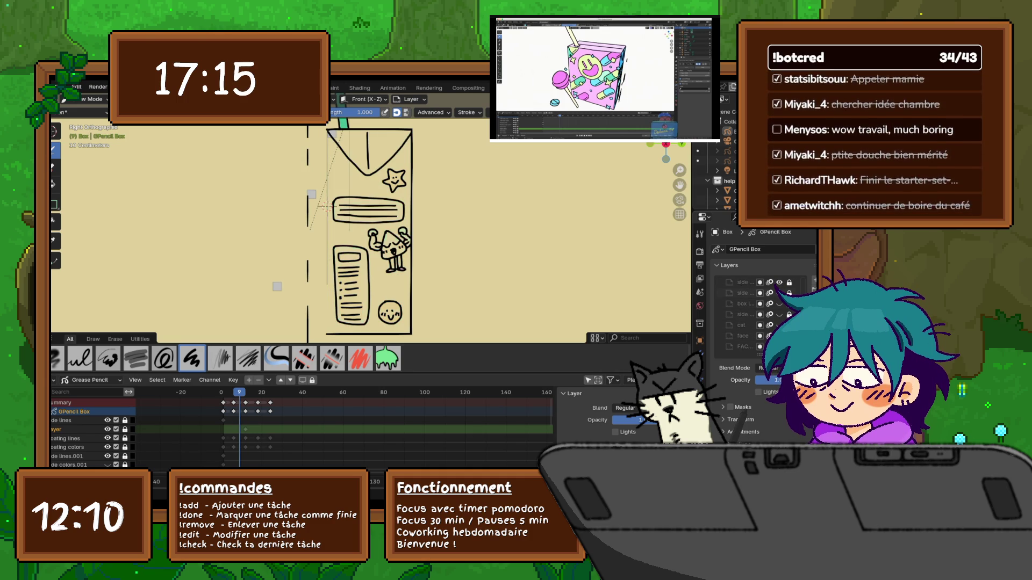
key("ctrl+shift+z")
key("ctrl+shift+z")
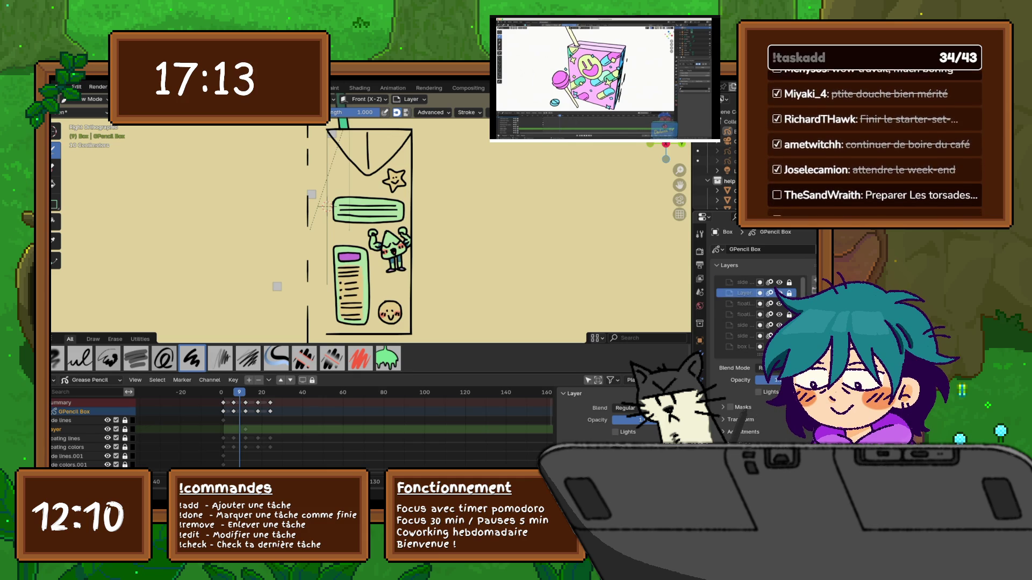
key("ctrl+shift+z")
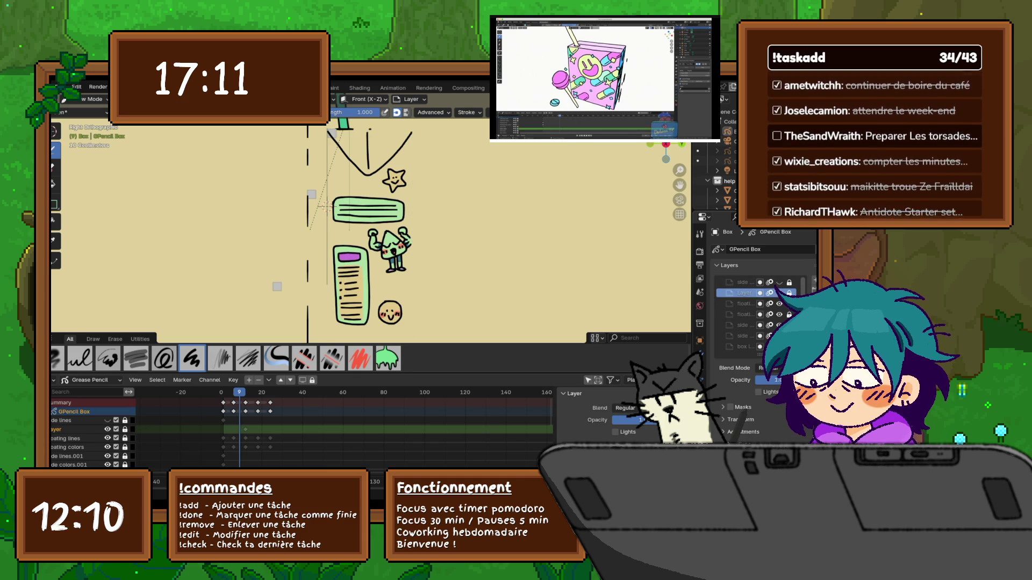
key("ctrl+shift+z")
key("ctrl+shift+z")
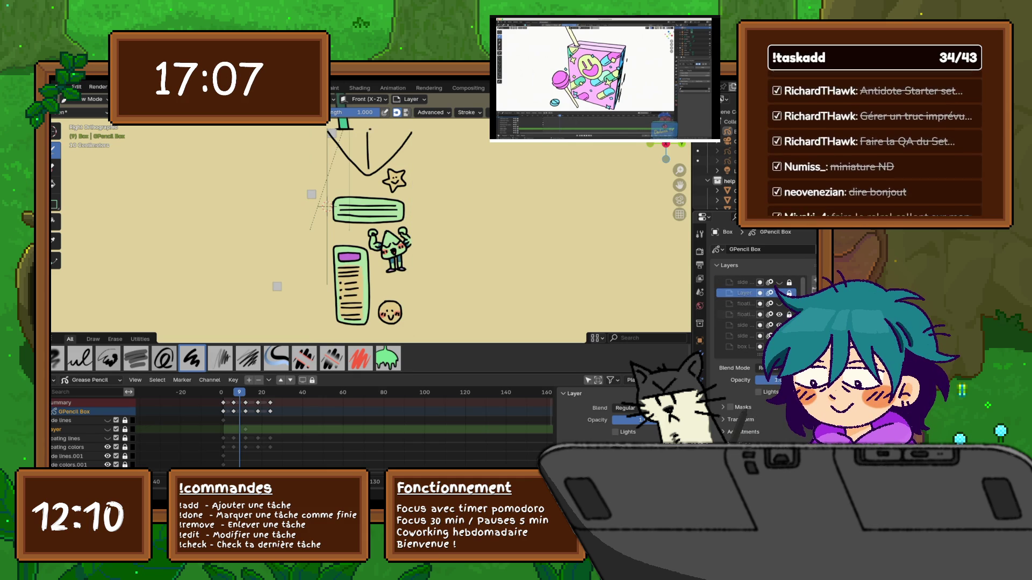
key("ctrl+shift+z")
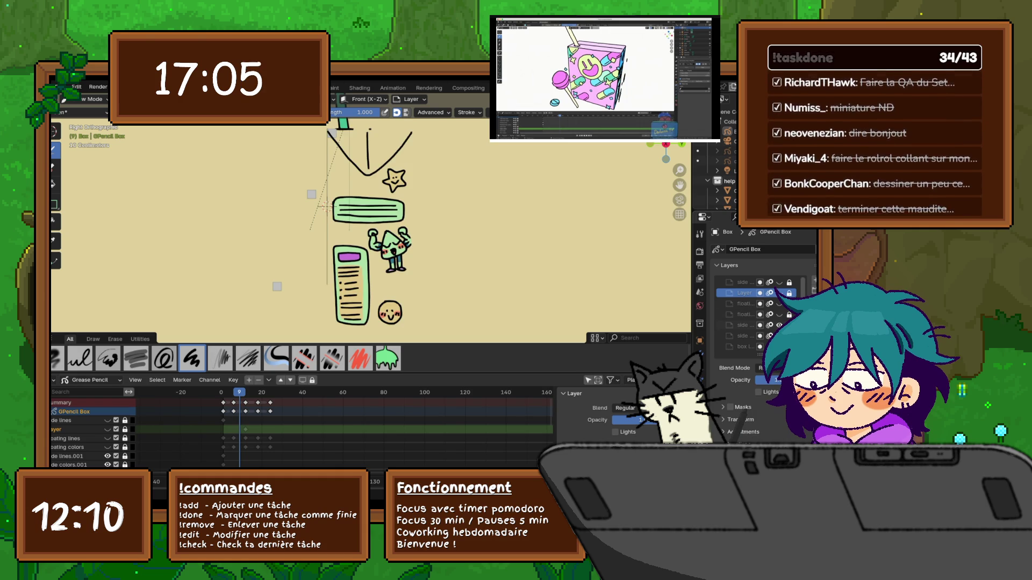
scroll(266, 220, "up", 1)
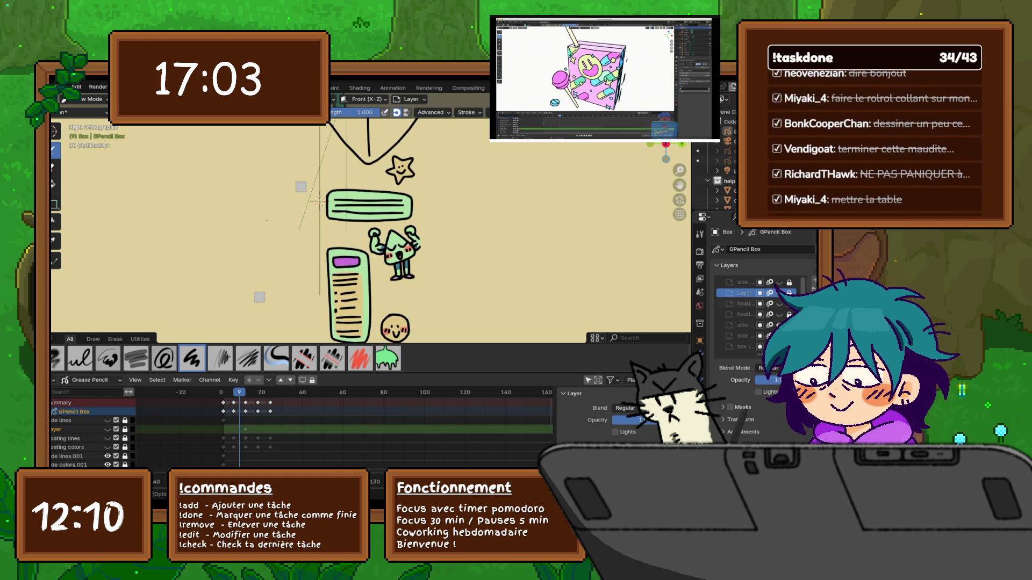
Zoom in and pan so the mascot and its speech bubble sit centred in the viewport.
left_click(76, 86)
left_click(124, 170)
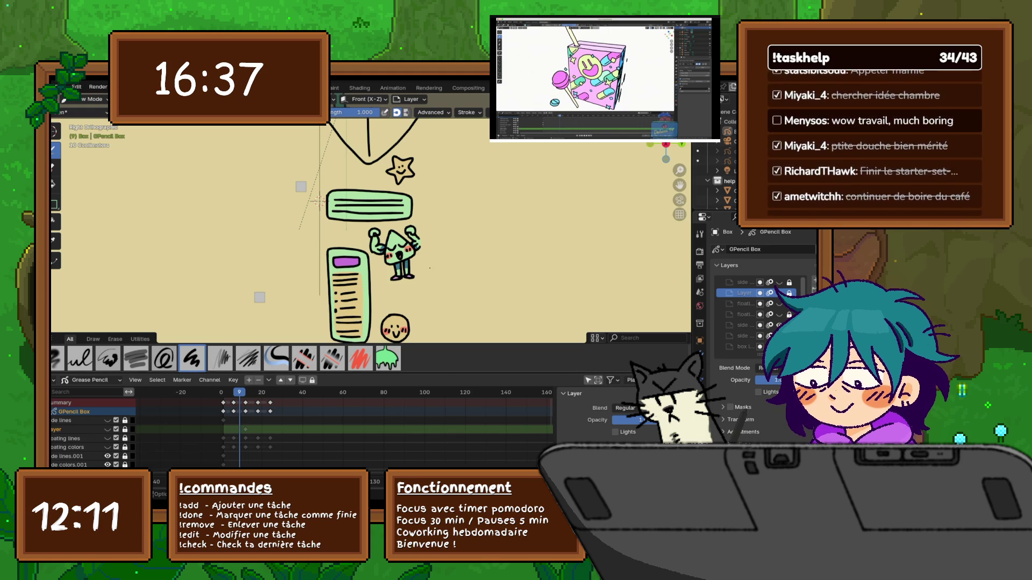
scroll(252, 154, "up", 5)
middle_click_drag(253, 154, 166, 122, "shift")
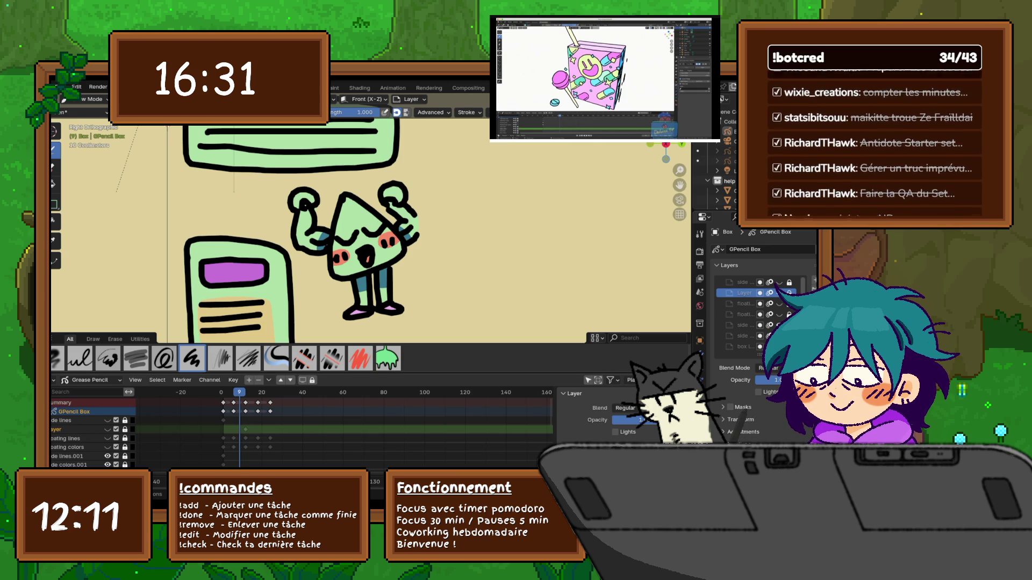
Make side lines.001 the active layer and unhide side lines.001 and side colors.001.
scroll(344, 425, "down", 2)
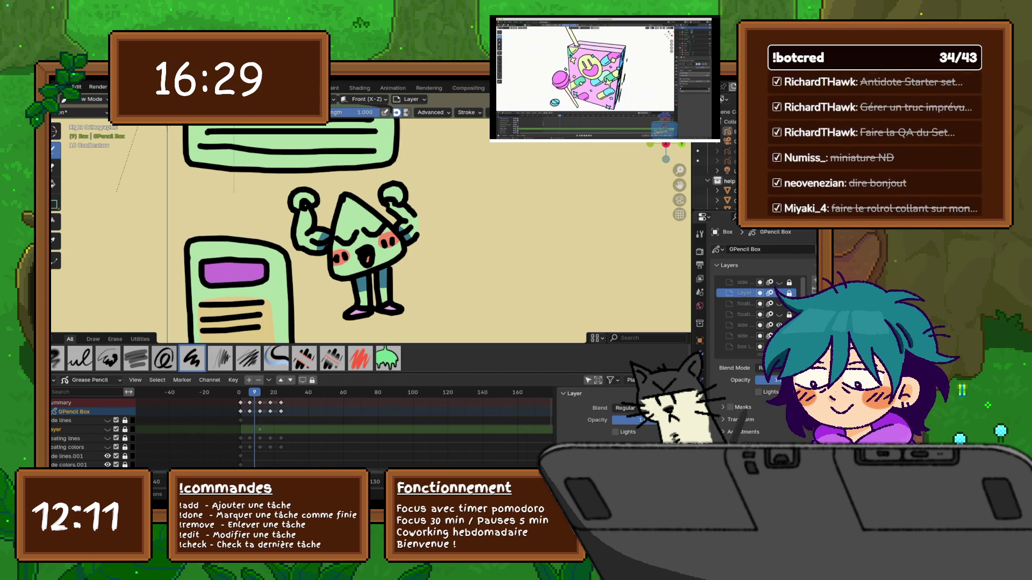
left_click(70, 456)
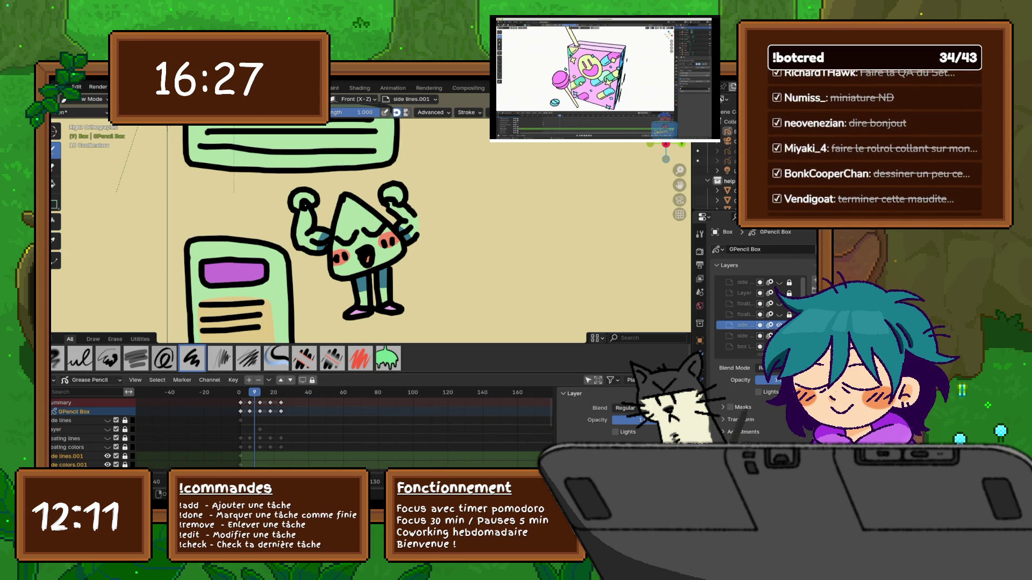
left_click(108, 465)
left_click(107, 456)
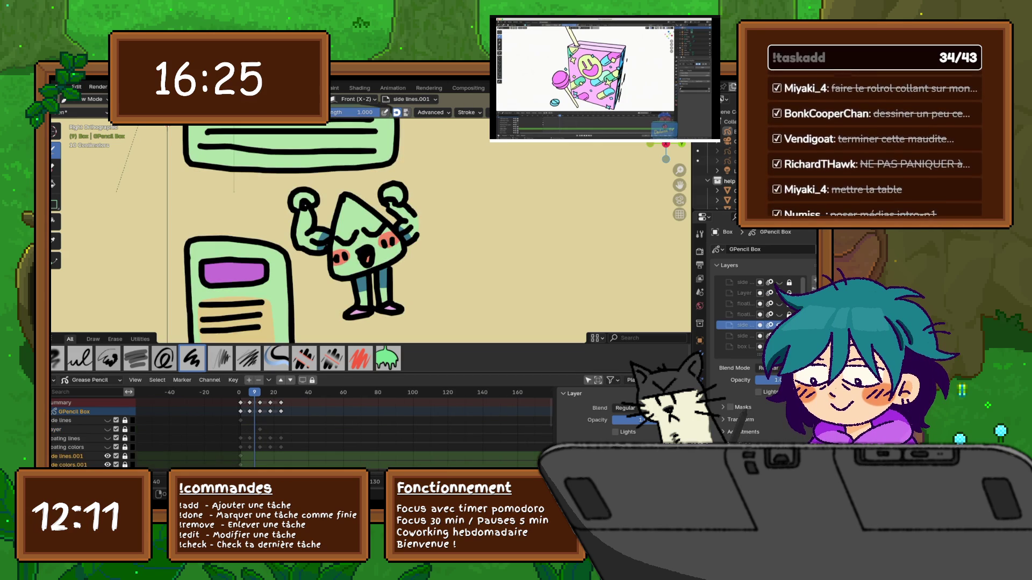
Return to frame 1 and unlock the side lines.001 and side colors.001 Dope Sheet channels.
key("shift+Left")
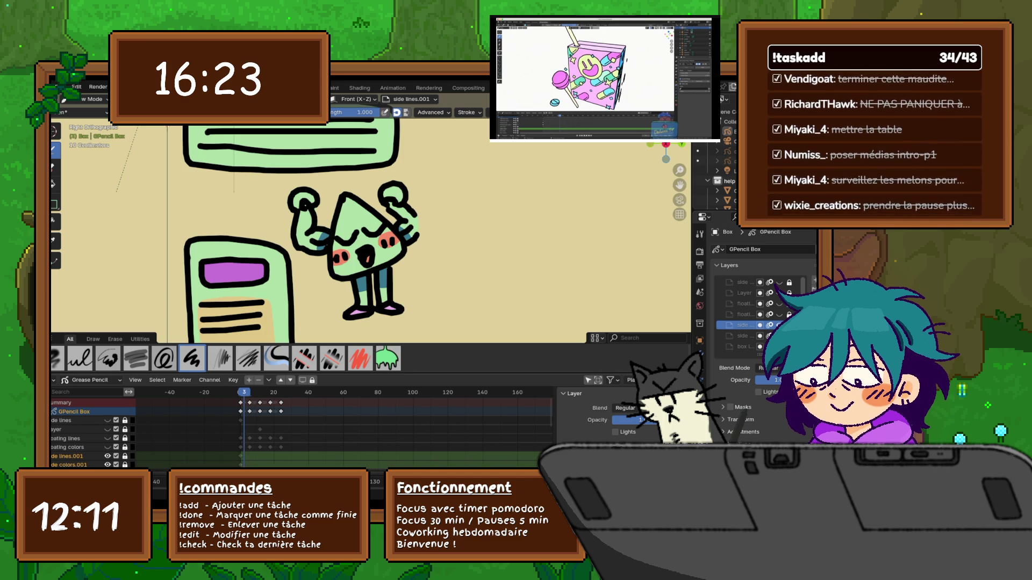
left_click_drag(126, 456, 125, 465)
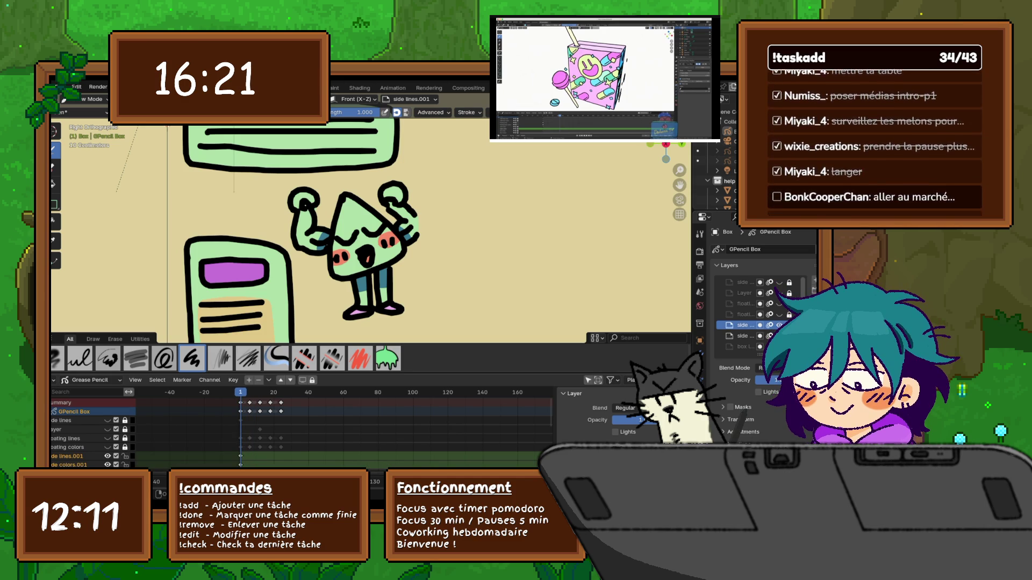
scroll(337, 424, "up", 2)
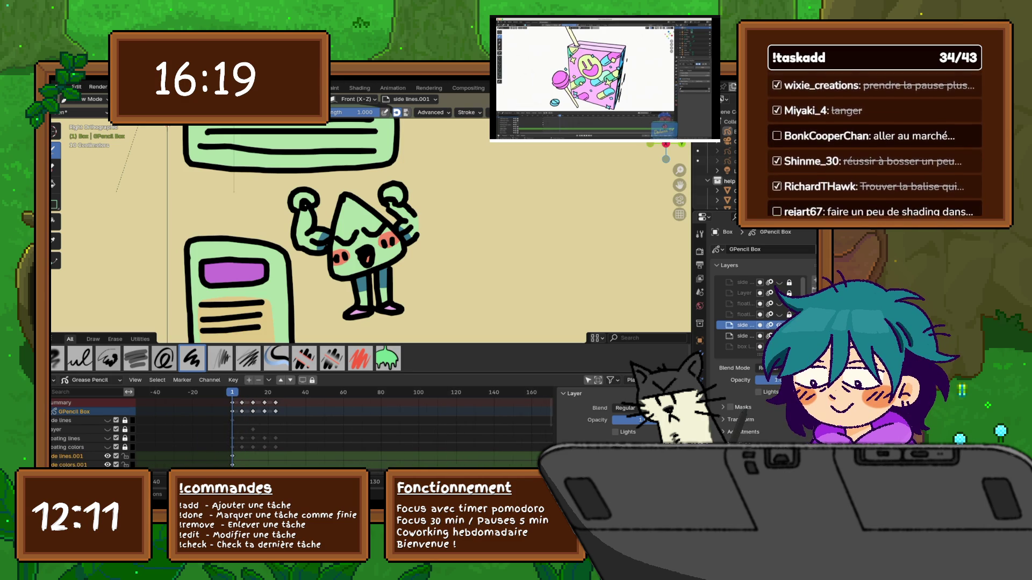
scroll(753, 315, "up", 1)
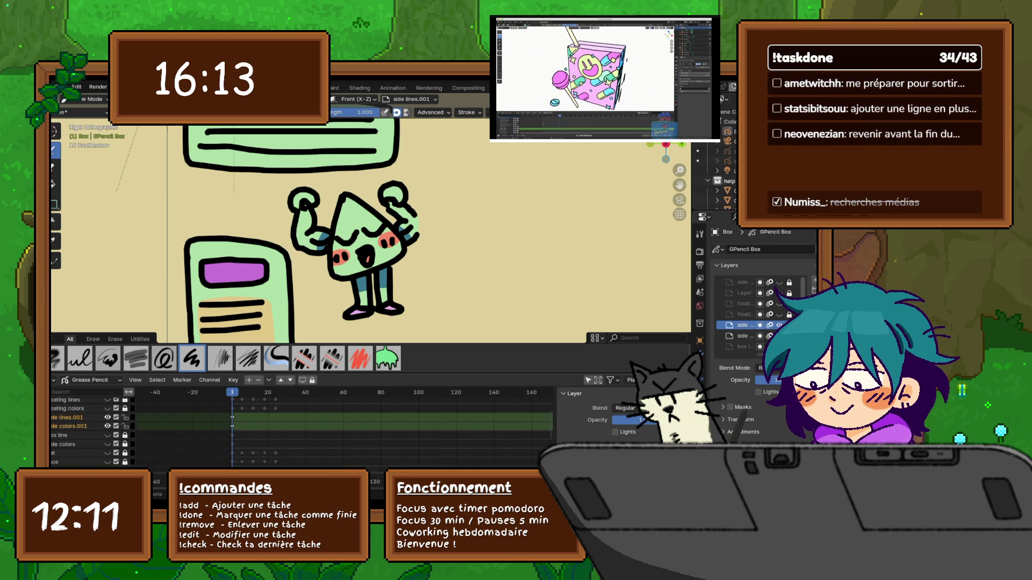
scroll(91, 430, "down", 3)
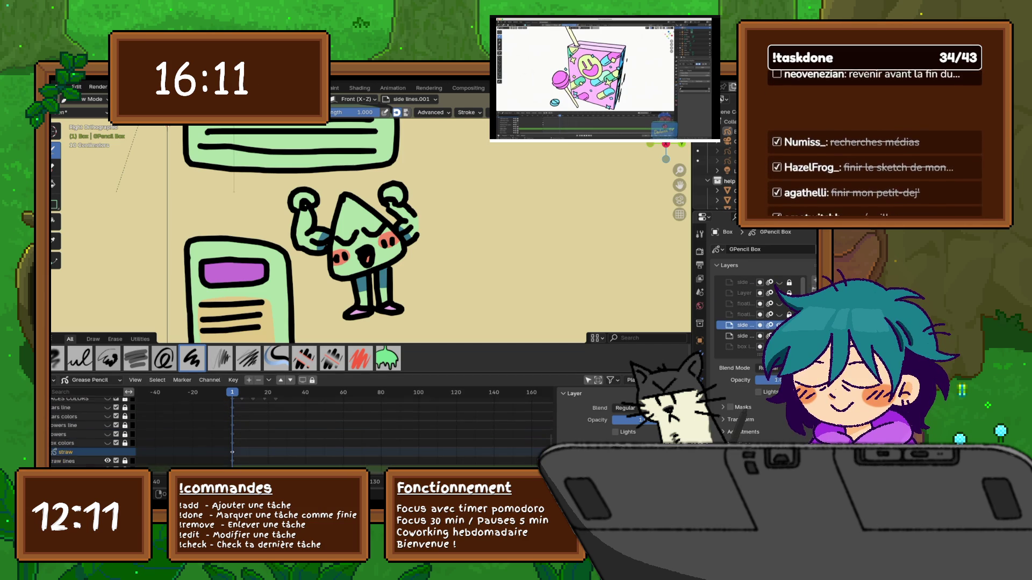
scroll(92, 430, "up", 3)
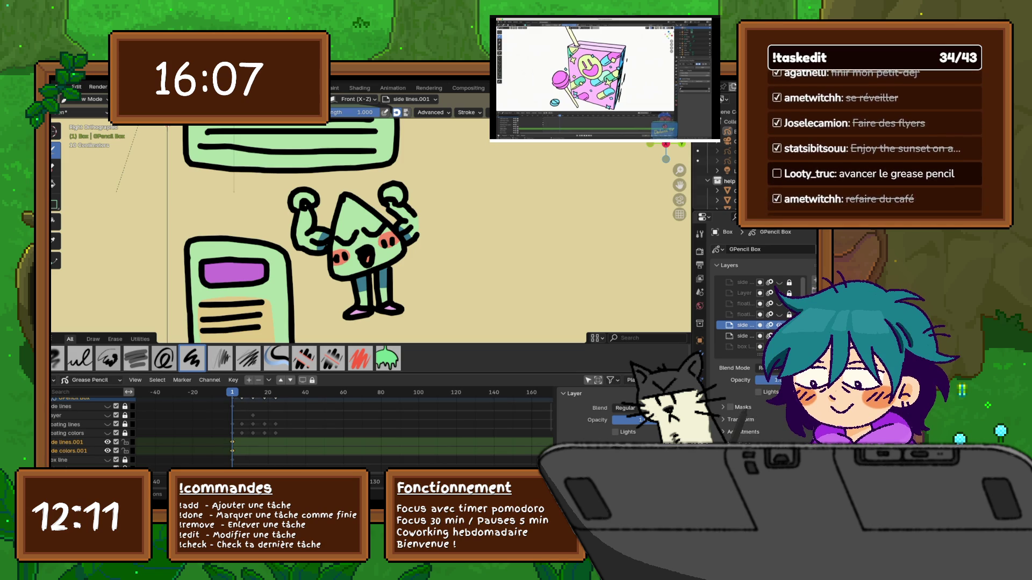
Paste the copied side-layer keyframes at frame 24, then switch to Edit Mode on frame 12.
left_click_drag(232, 392, 275, 392)
key("ctrl+v")
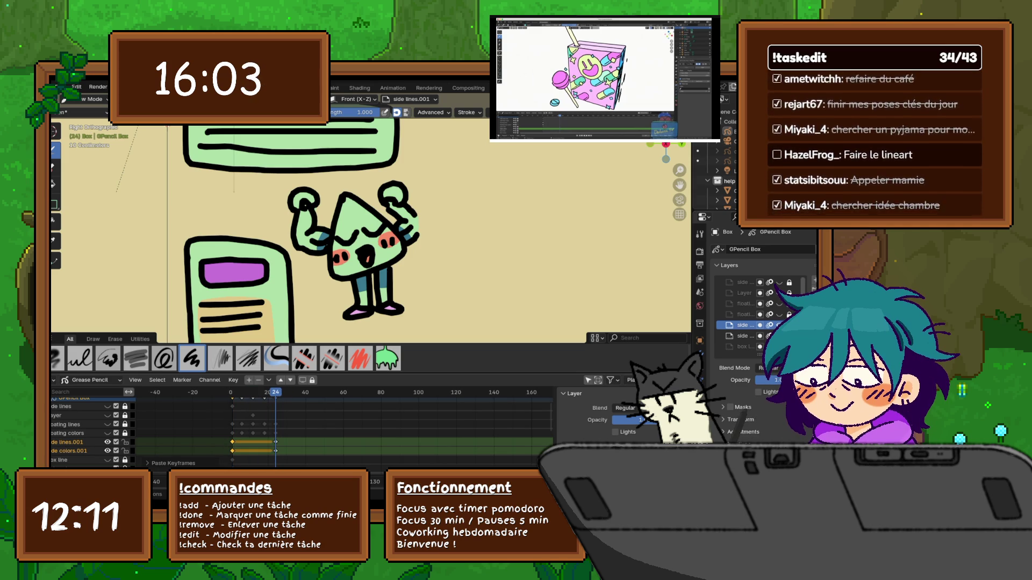
key("Left")
key("Left")
key("Left")
key("Left")
key("Left")
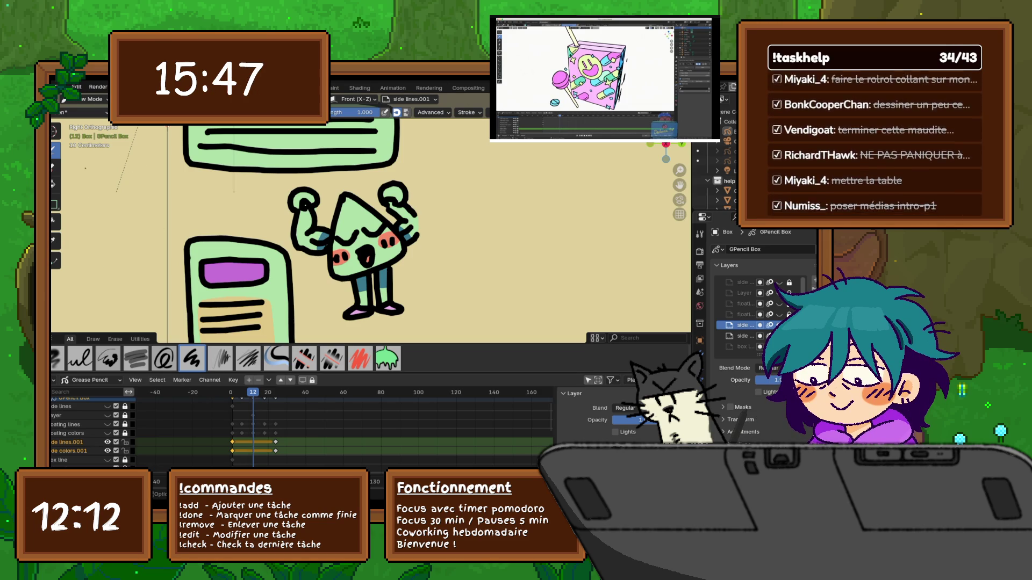
left_click(91, 99)
left_click(86, 121)
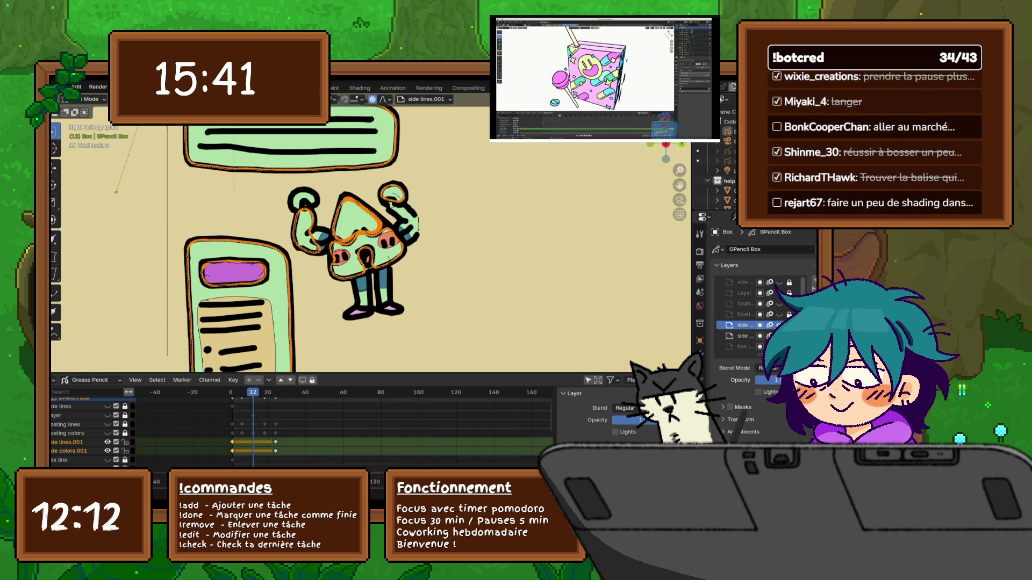
Select the star's points, rotate it slightly, and show the Grease Pencil overlay settings.
mouse_move(167, 121)
middle_mouse_down("shift")
mouse_move(143, 170)
mouse_move(143, 262)
mouse_move(128, 297)
middle_mouse_up("shift")
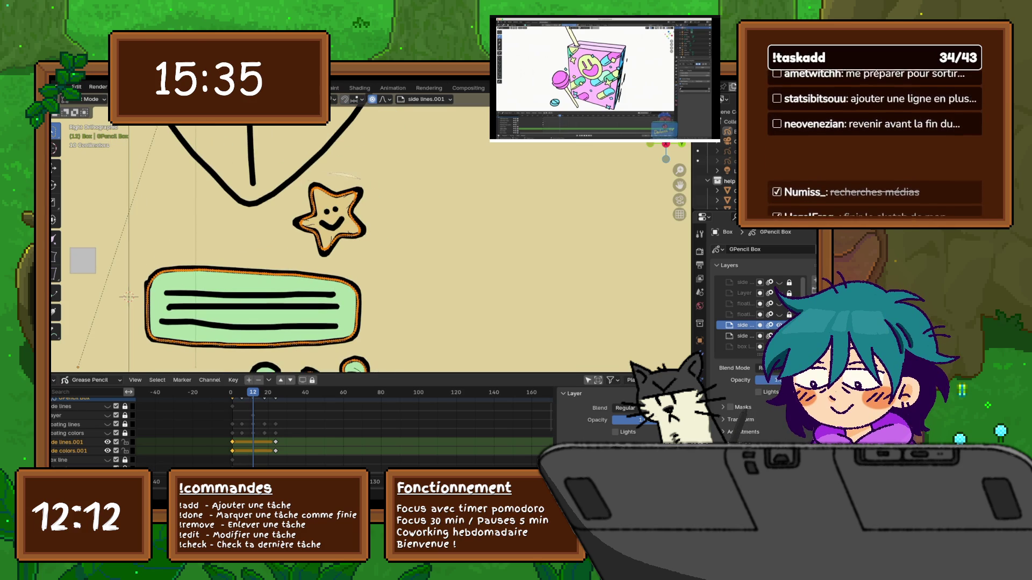
mouse_move(290, 172)
left_mouse_down()
mouse_move(360, 259)
mouse_move(389, 270)
left_mouse_up()
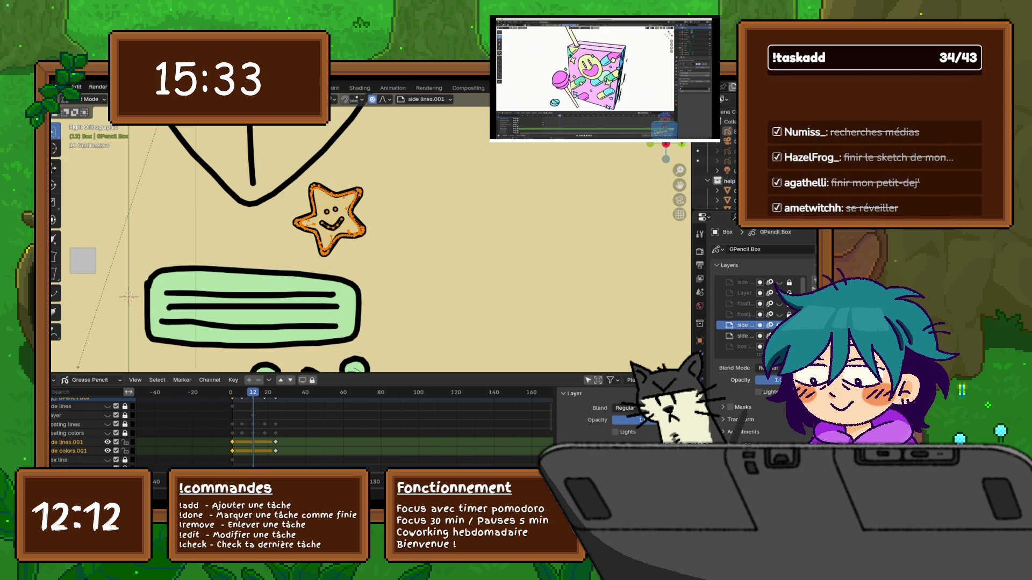
key("r")
key("Return")
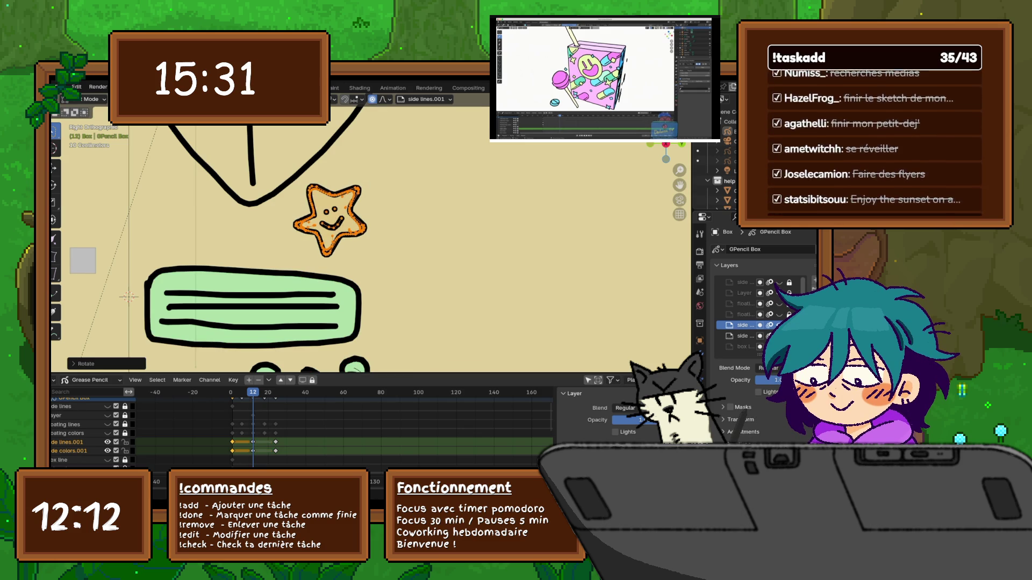
left_click(662, 99)
left_click(676, 99)
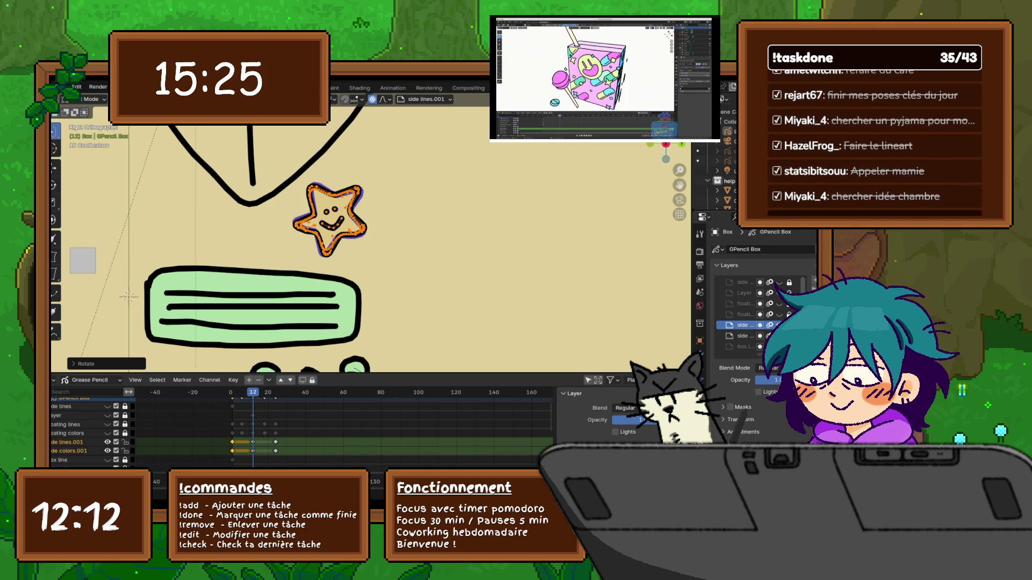
Rotate the star to a slightly different angle on frame 6 and on frame 18.
key("Down")
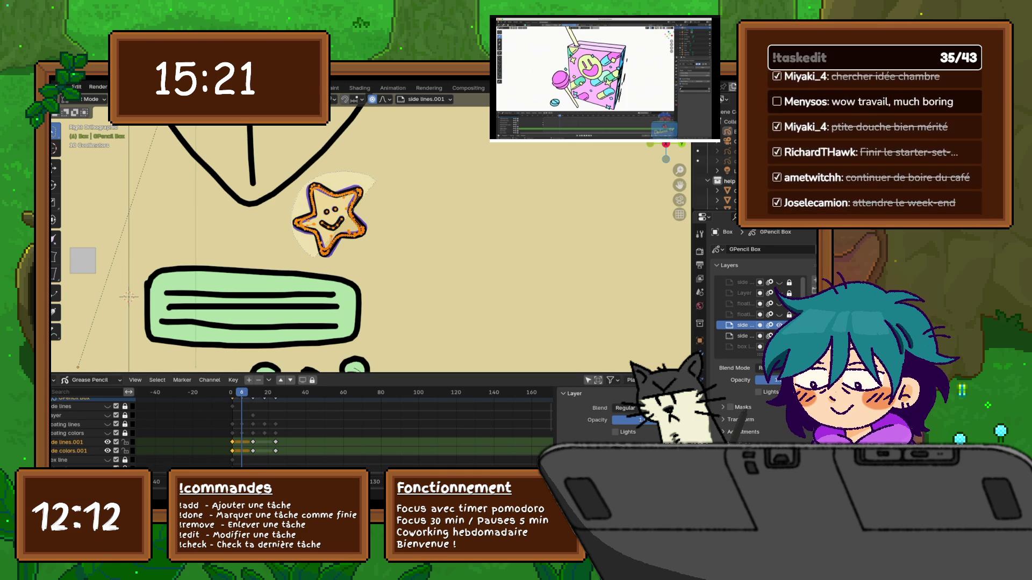
key("r")
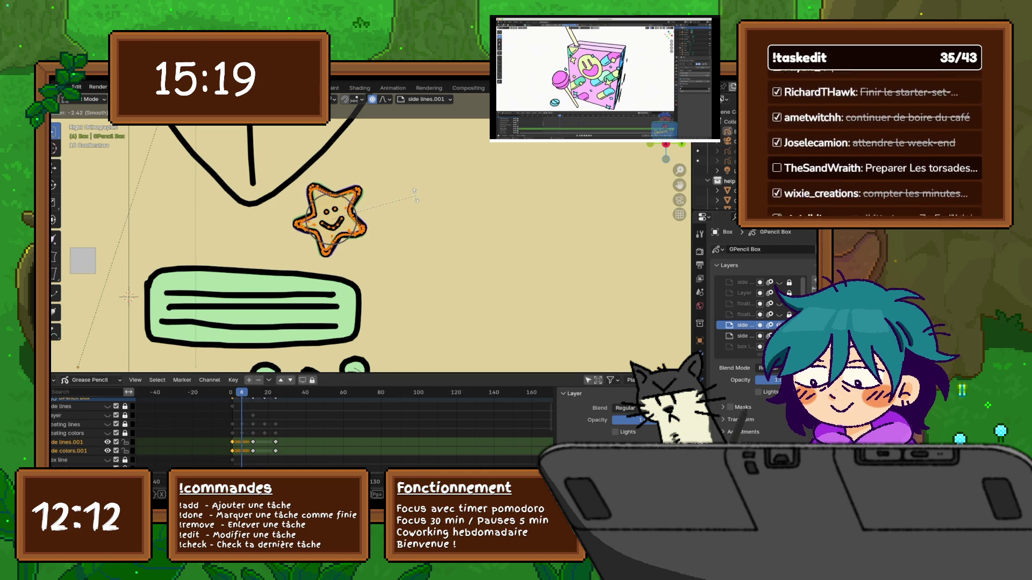
key("Return")
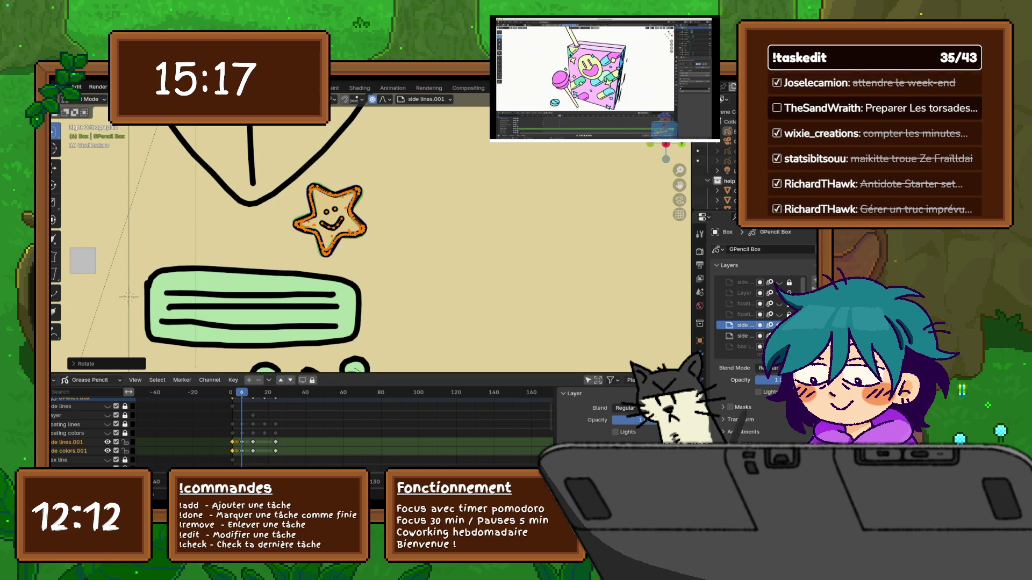
key("Up")
key("Up")
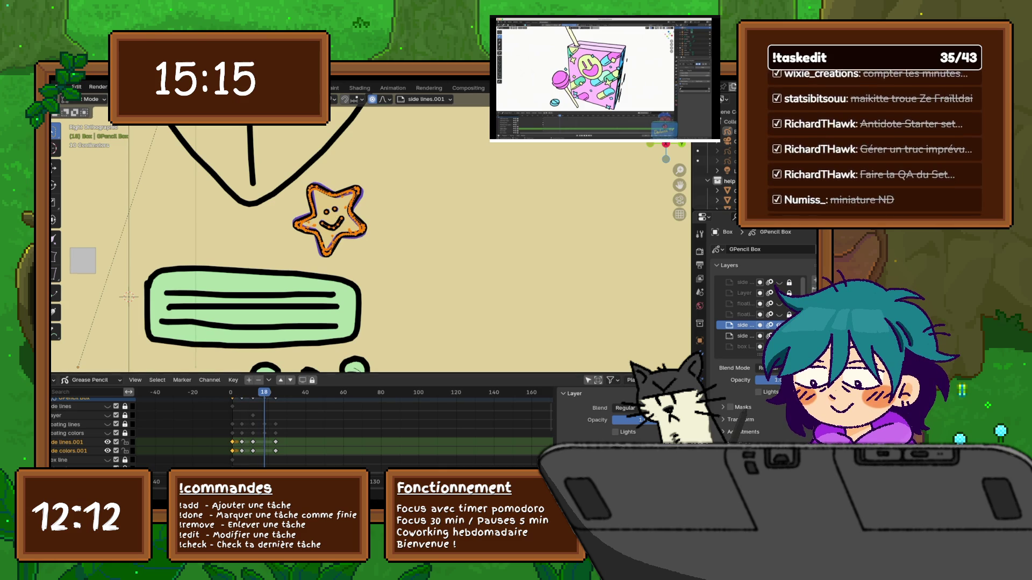
key("r")
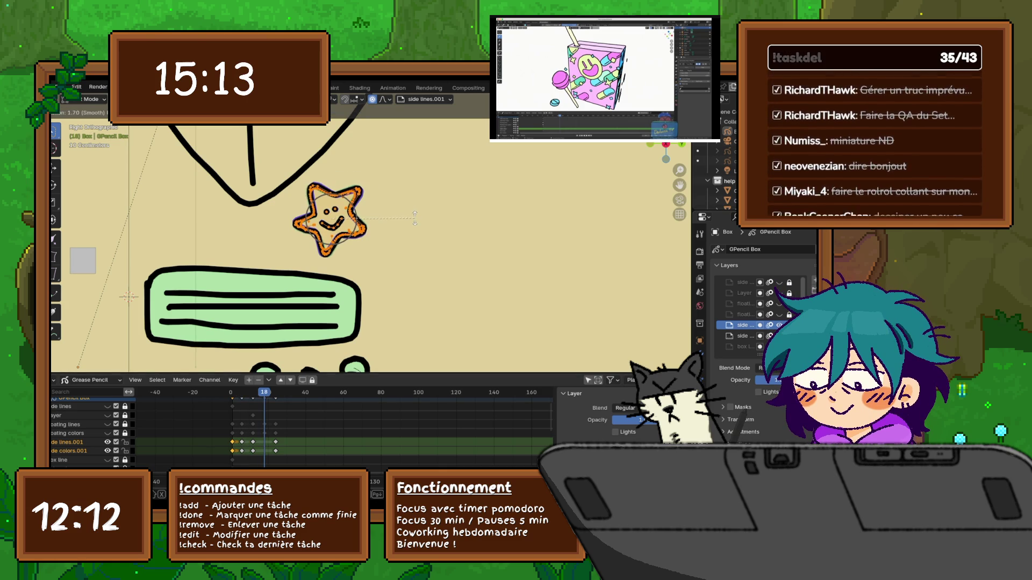
left_click(414, 218)
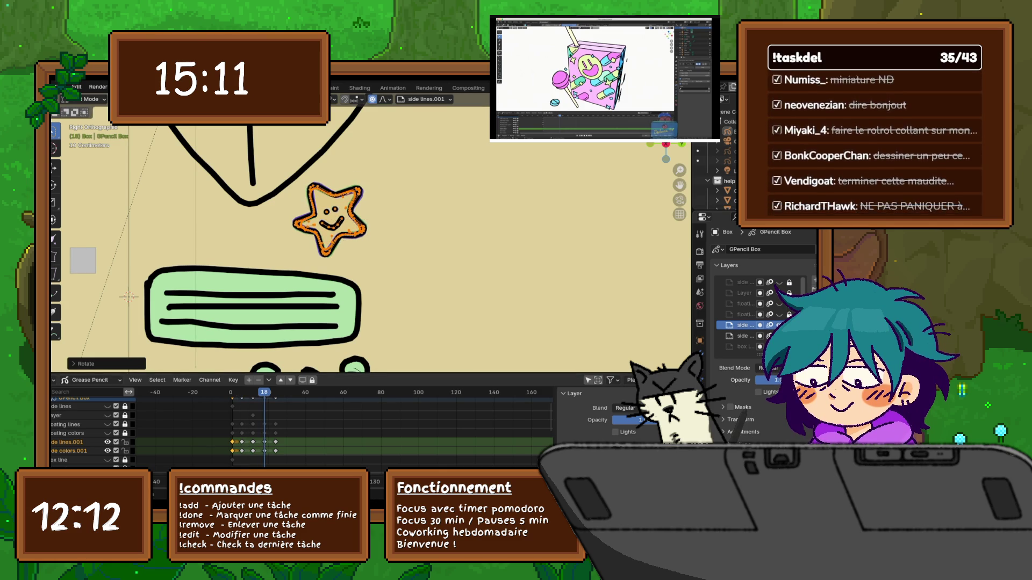
Play back from frame 6, stop at frame 12, and pan to the mascot.
key("Down")
key("Down")
key("space")
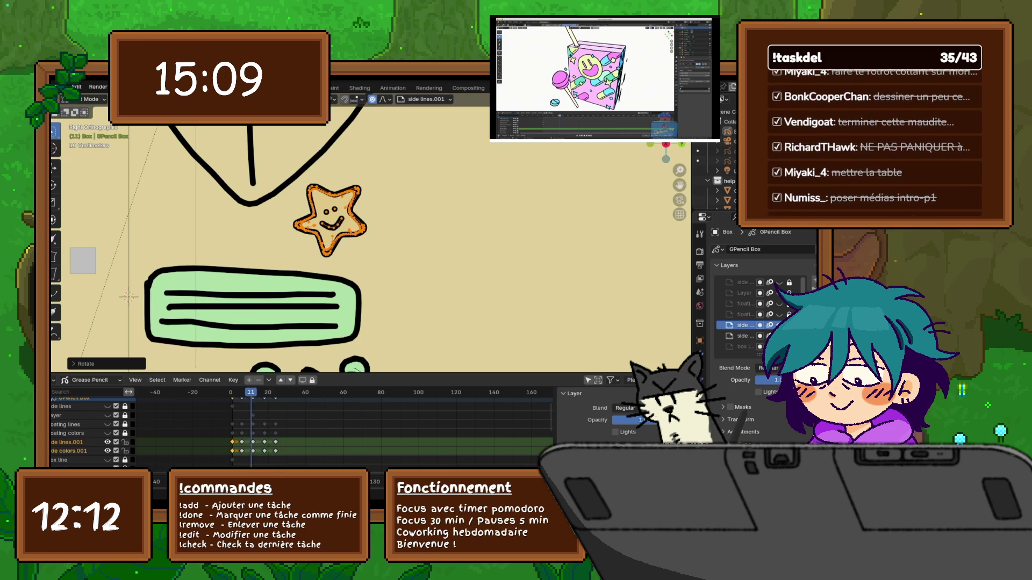
key("space")
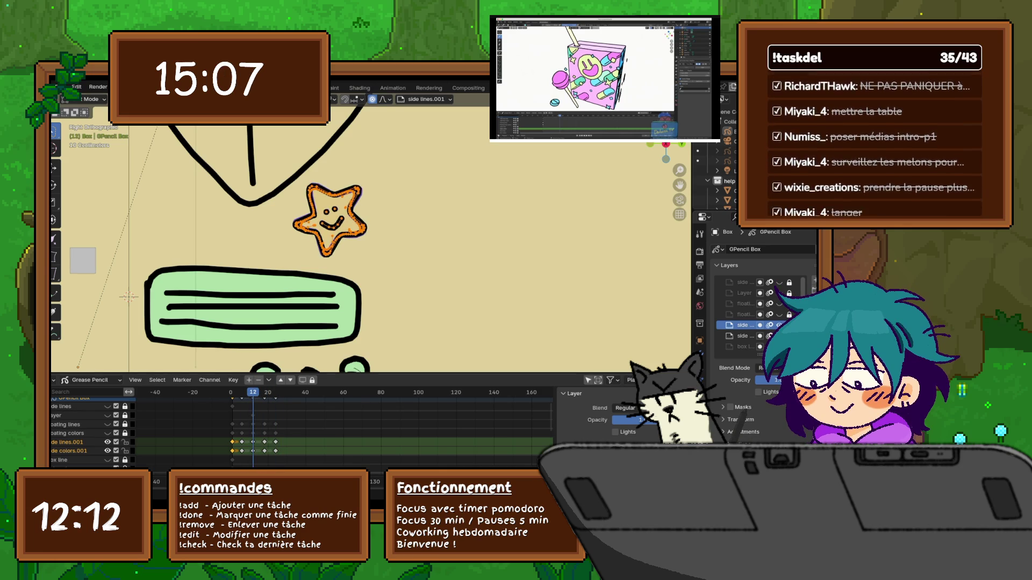
mouse_move(377, 322)
middle_mouse_down("shift")
mouse_move(376, 77)
mouse_move(354, 54)
middle_mouse_up("shift")
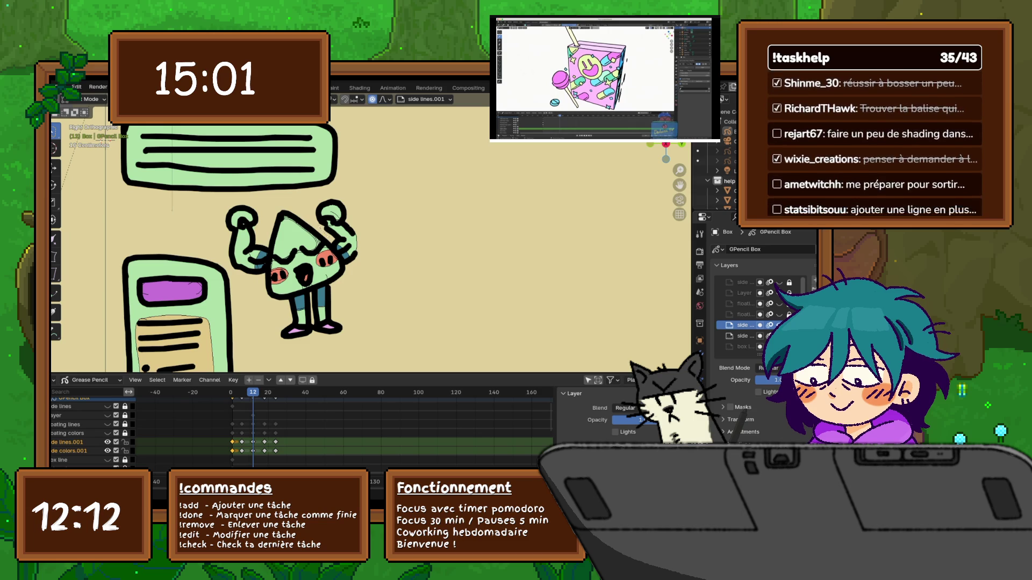
Select the mascot's raised hand strokes and move them together with the lollipop.
left_click(341, 218)
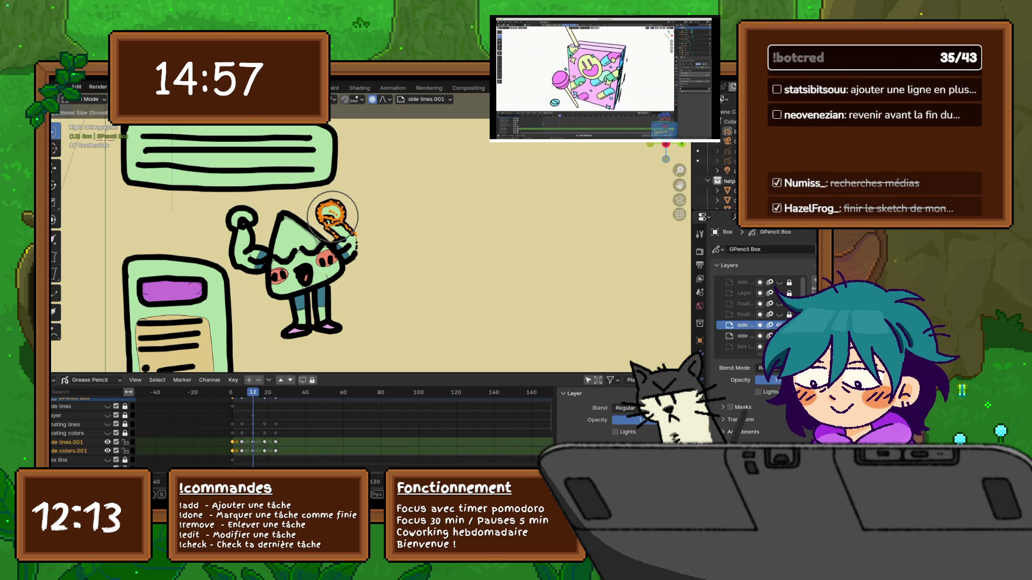
key("g")
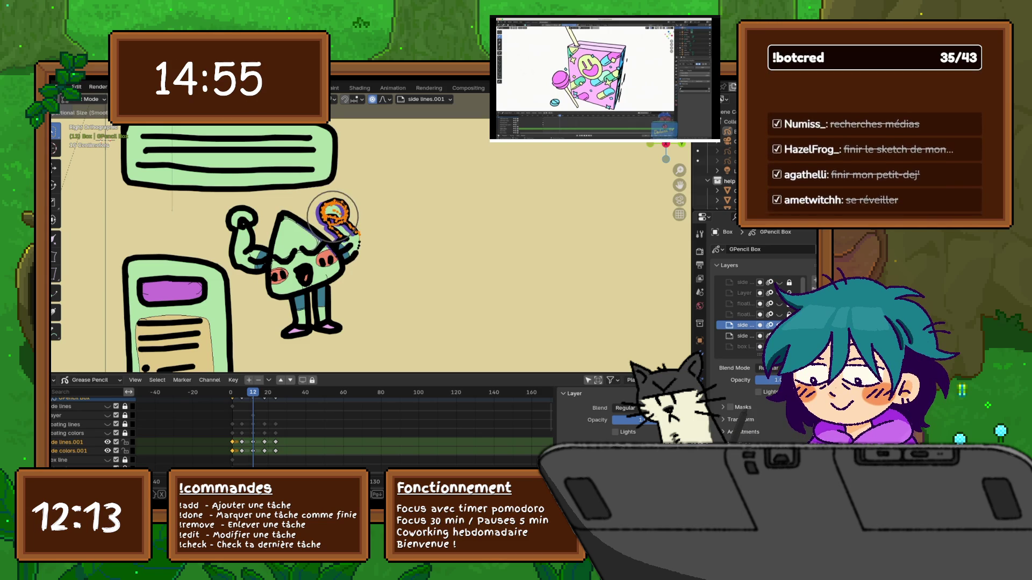
key("Return")
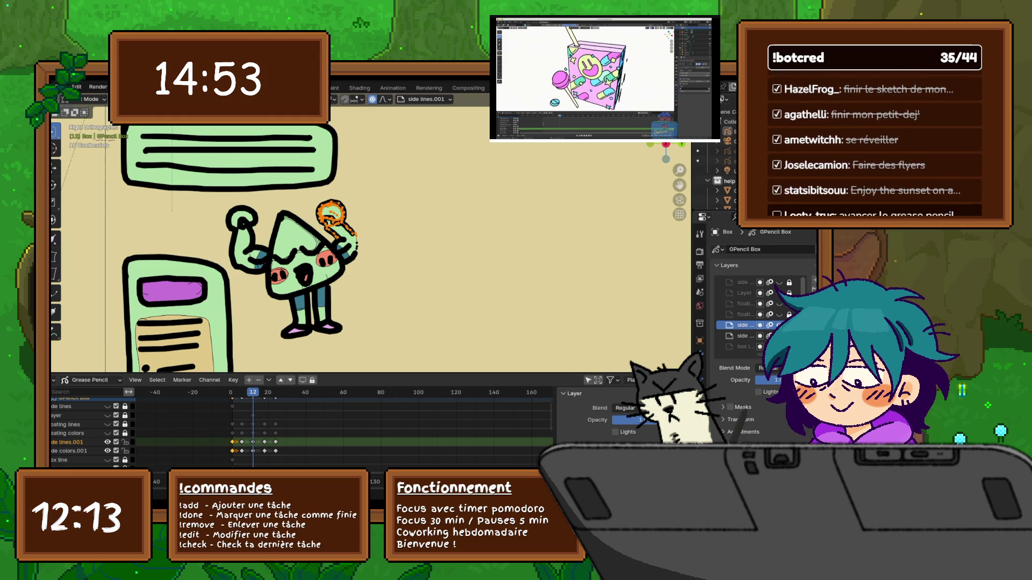
scroll(370, 238, "up", 3)
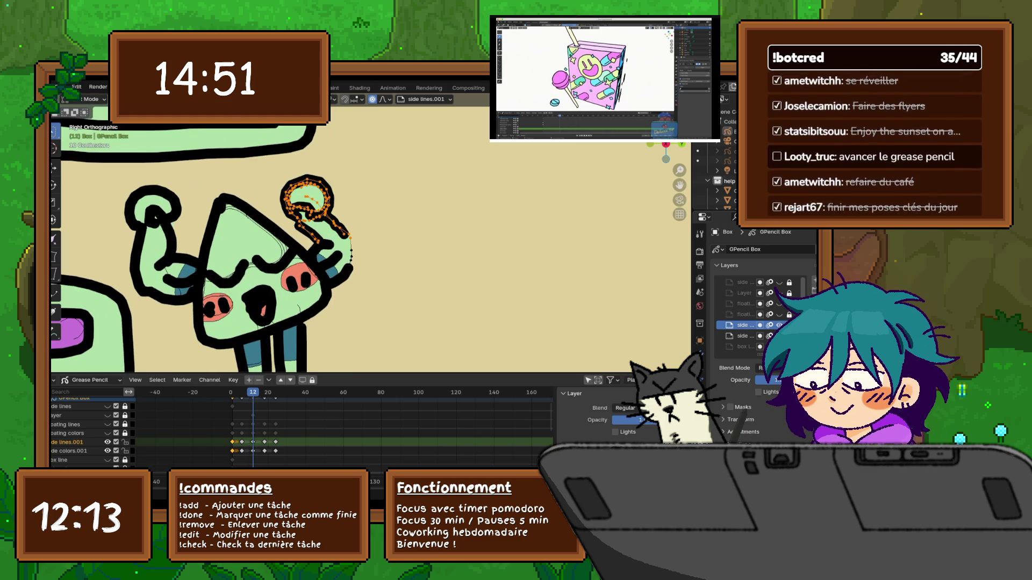
key("alt+a")
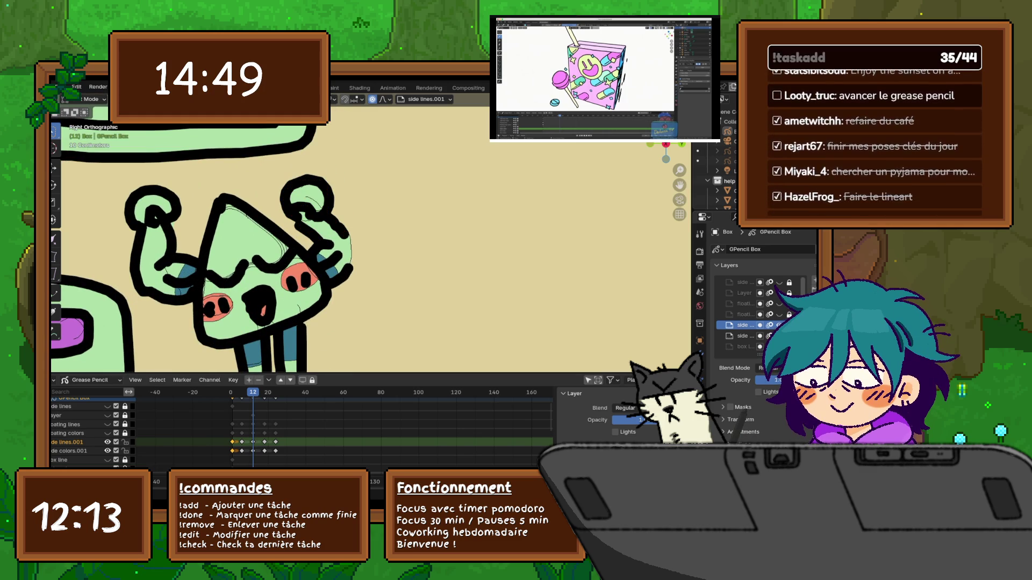
Select the raised hand's points, rotate the hand and nudge it slightly.
mouse_move(280, 167)
left_mouse_down()
mouse_move(315, 245)
mouse_move(366, 226)
mouse_move(293, 161)
mouse_move(282, 236)
mouse_move(314, 245)
left_mouse_up()
key("Tab")
key("r")
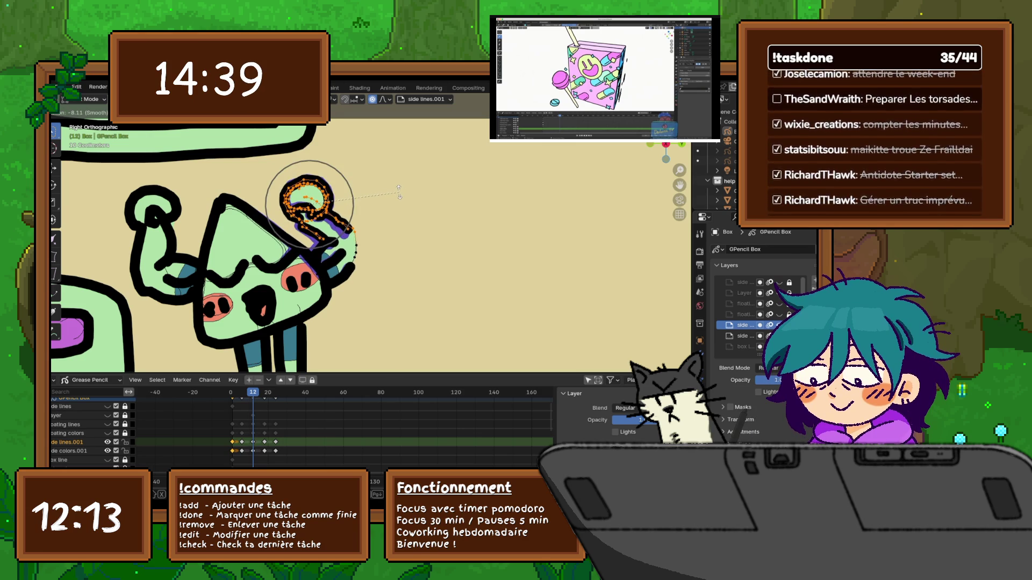
left_click(399, 194)
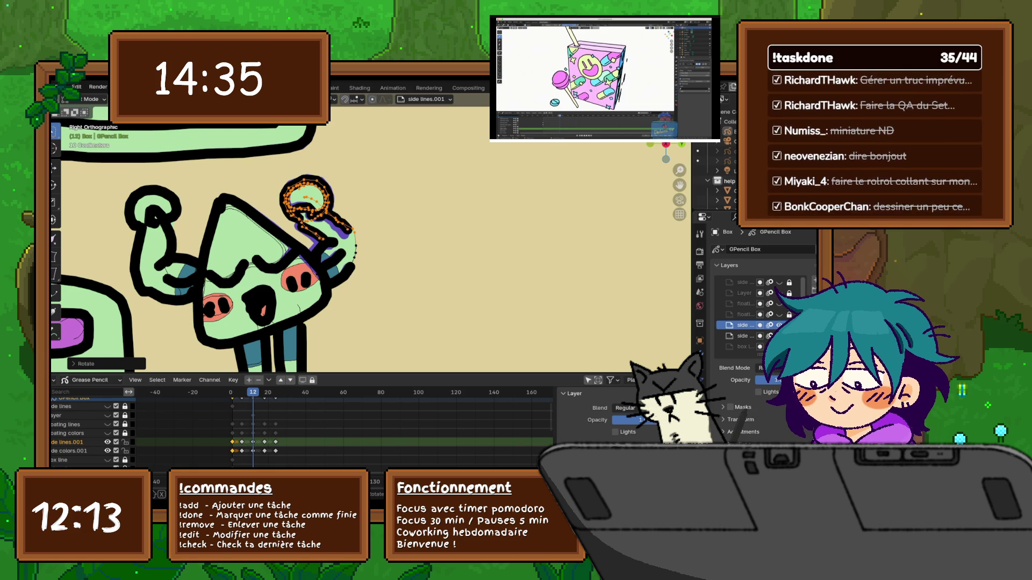
key("g")
key("Return")
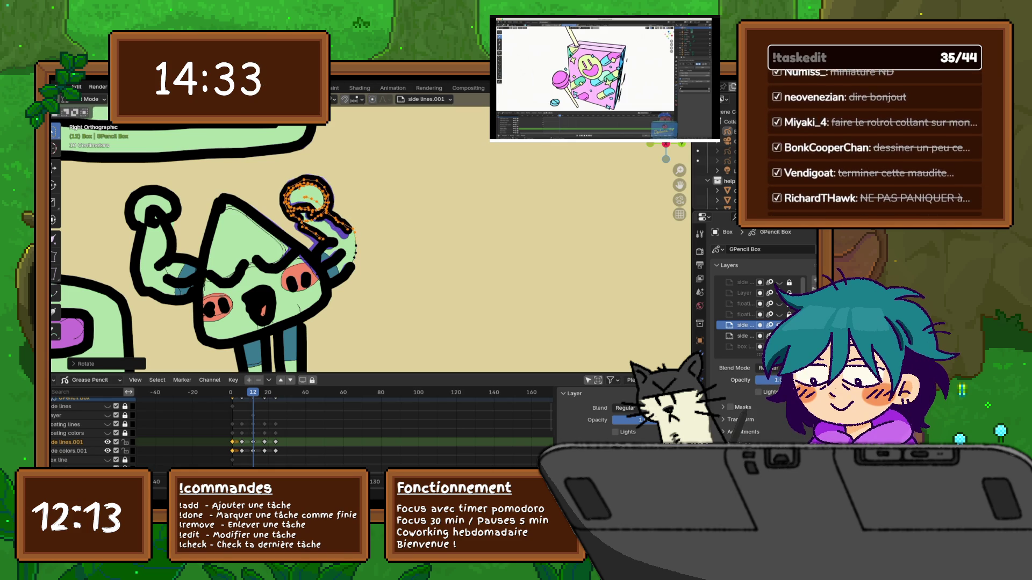
key("Tab")
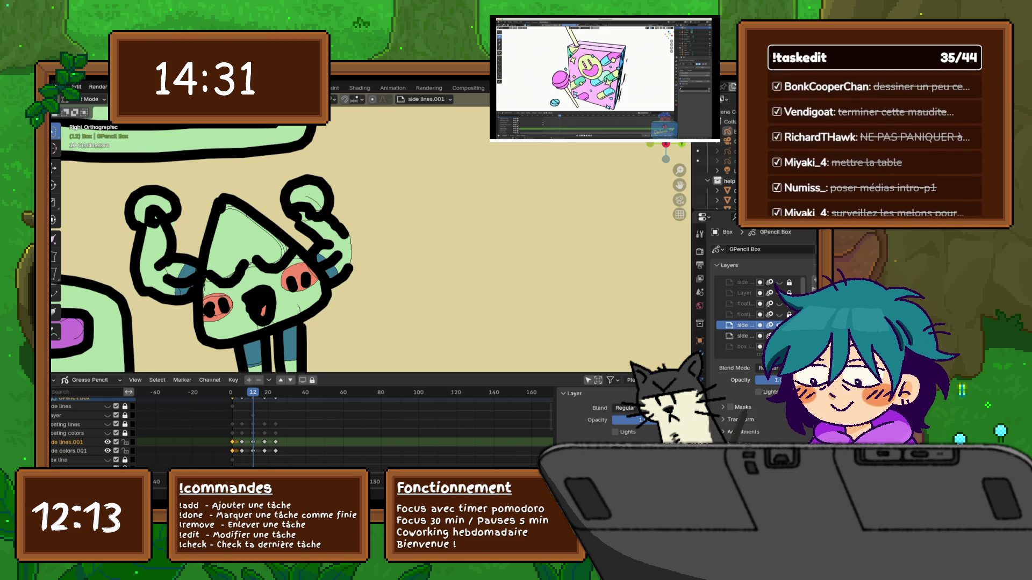
Reselect the hand and lollipop strokes and enable proportional editing with Smooth falloff.
mouse_move(313, 243)
left_mouse_down()
mouse_move(369, 230)
mouse_move(283, 169)
mouse_move(280, 231)
left_mouse_up()
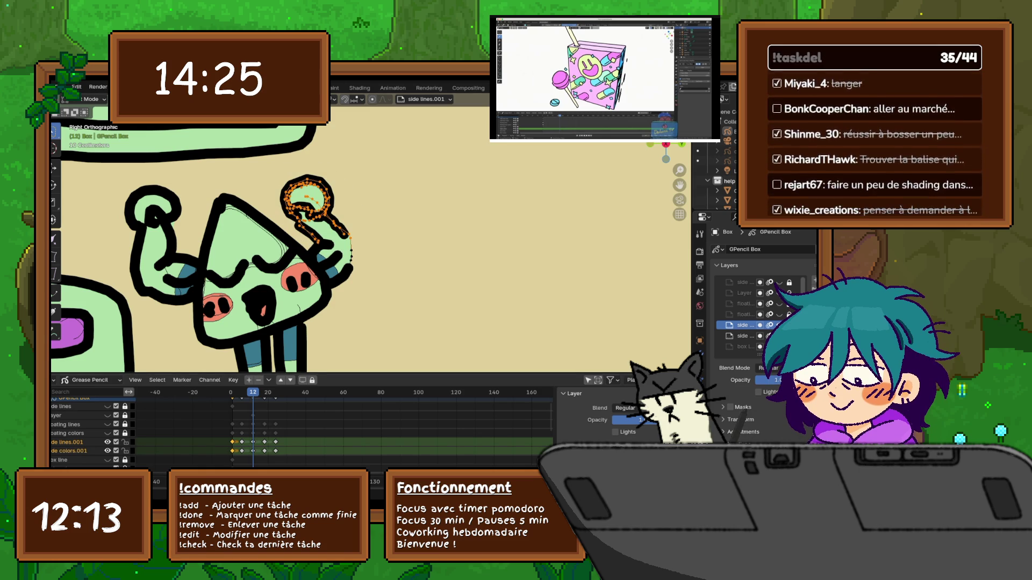
left_click(372, 99)
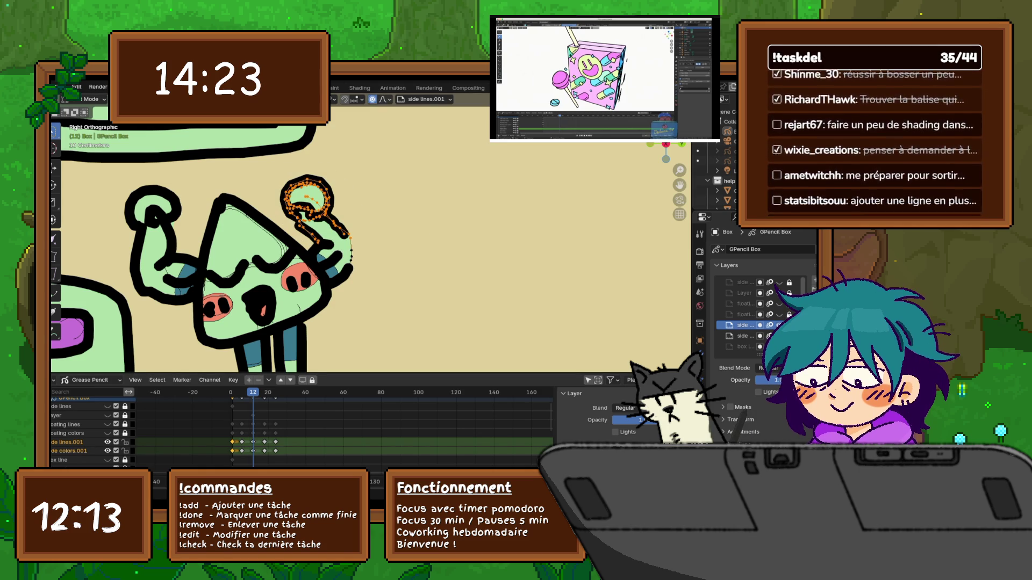
left_click(385, 99)
Rotate the lollipop hand using Smooth proportional falloff.
key("Escape")
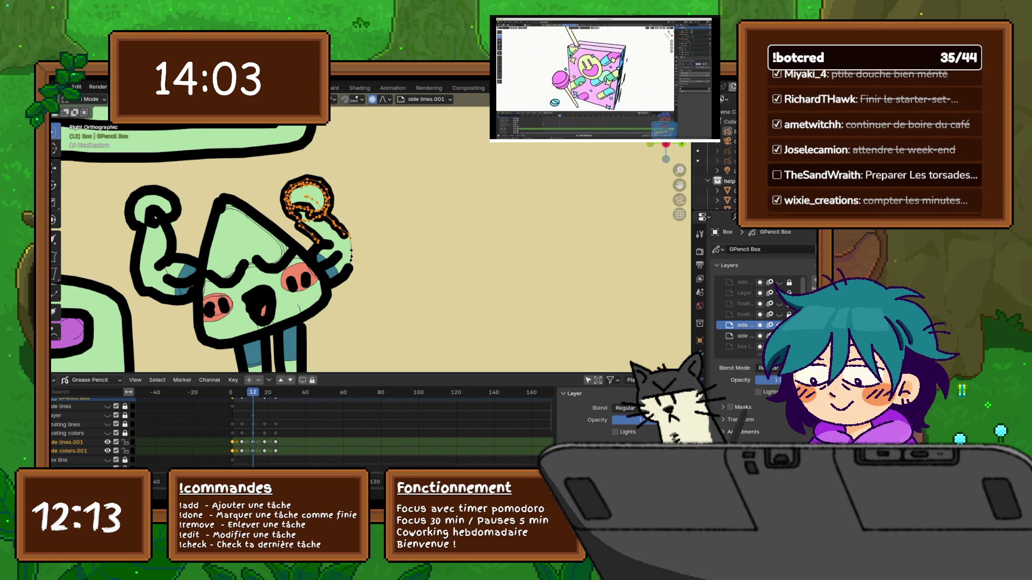
key("r")
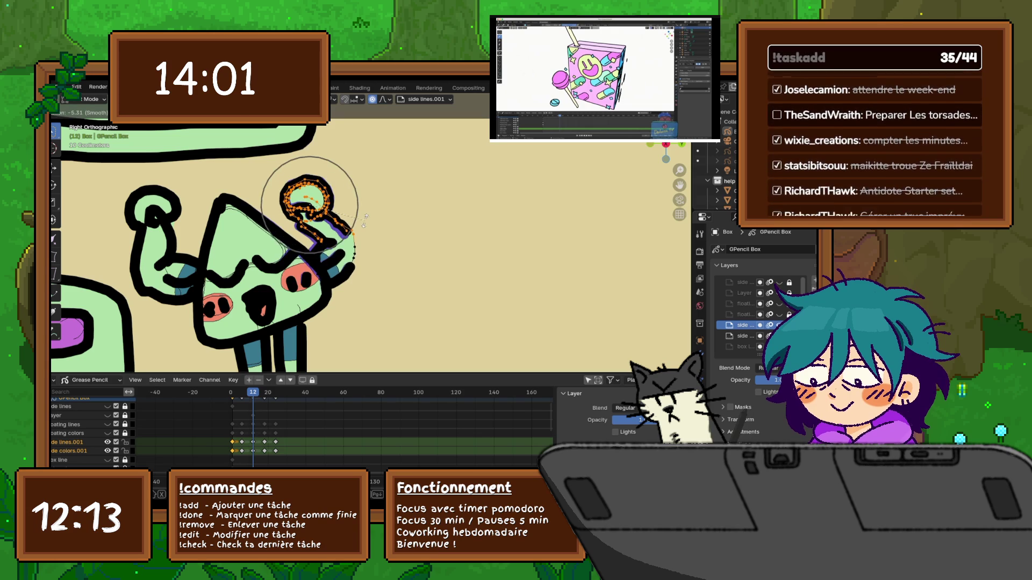
scroll(365, 220, "up", 3)
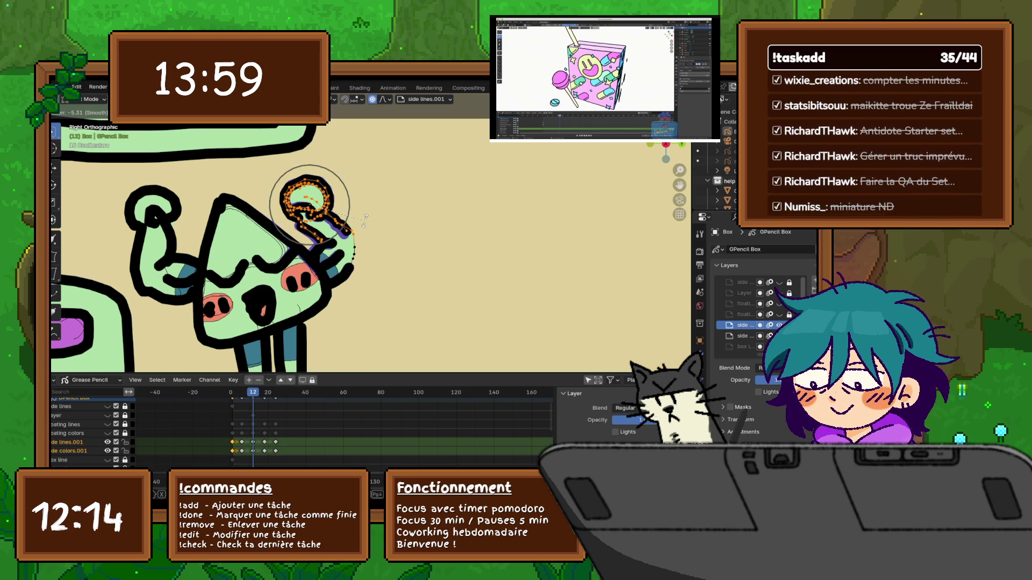
scroll(365, 220, "up", 3)
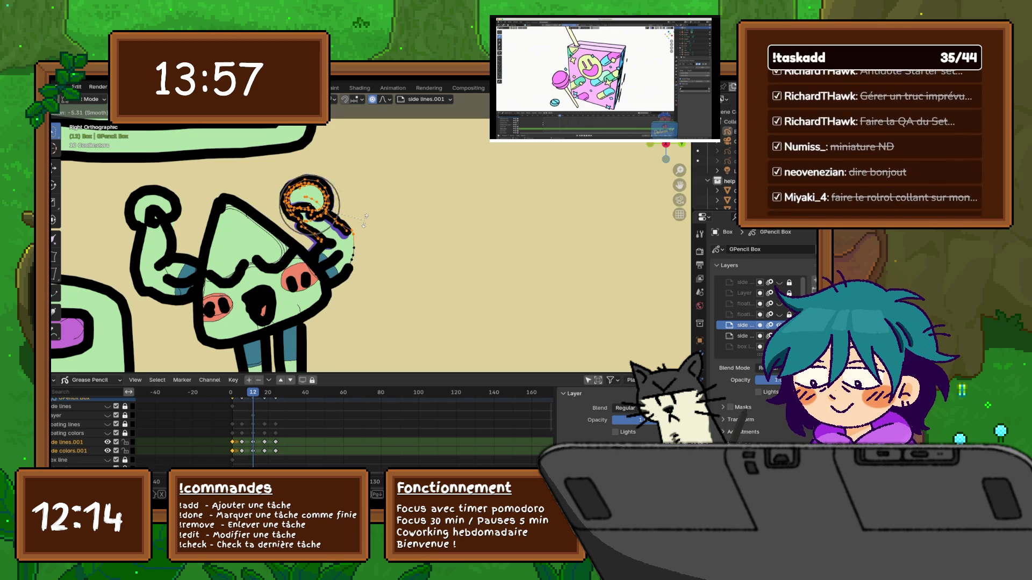
scroll(366, 221, "down", 3)
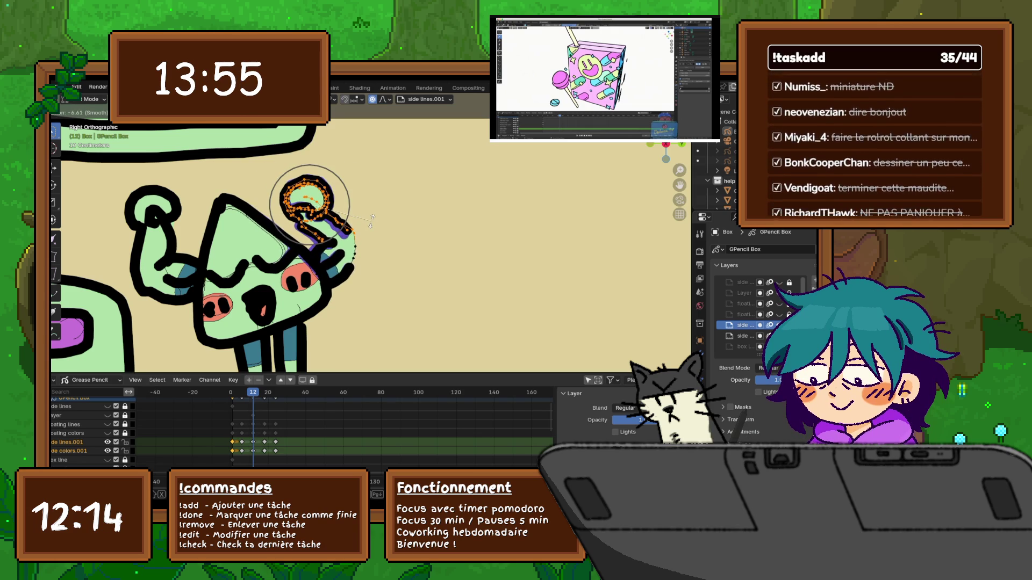
left_click(371, 221)
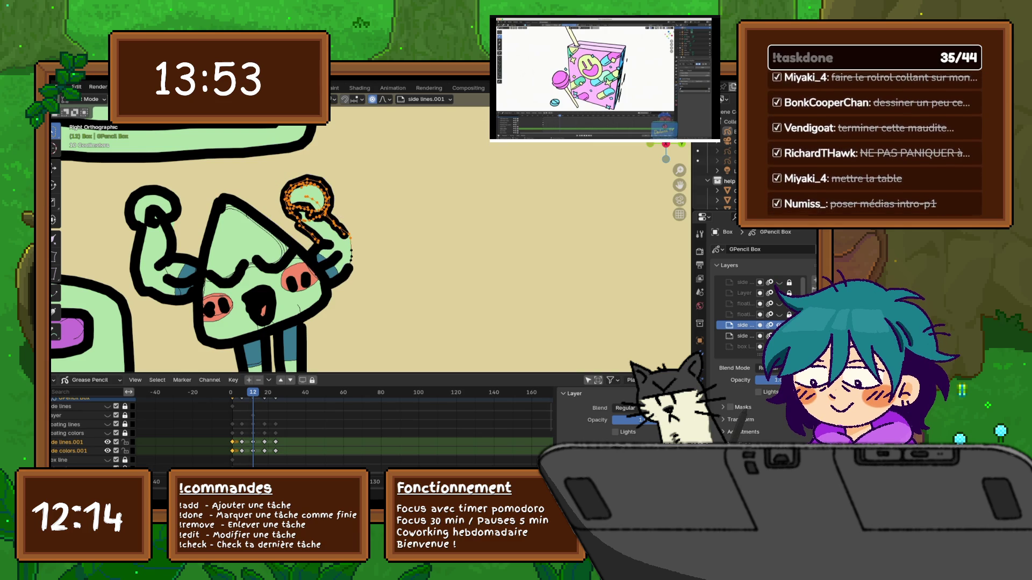
With proportional editing off, rotate and move the lollipop stroke into its new position.
key("o")
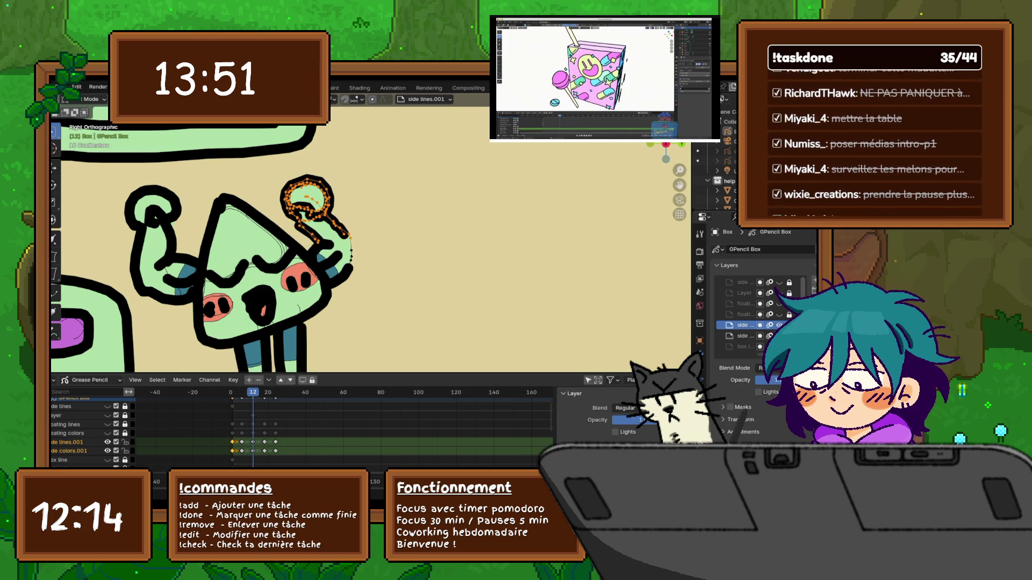
key("r")
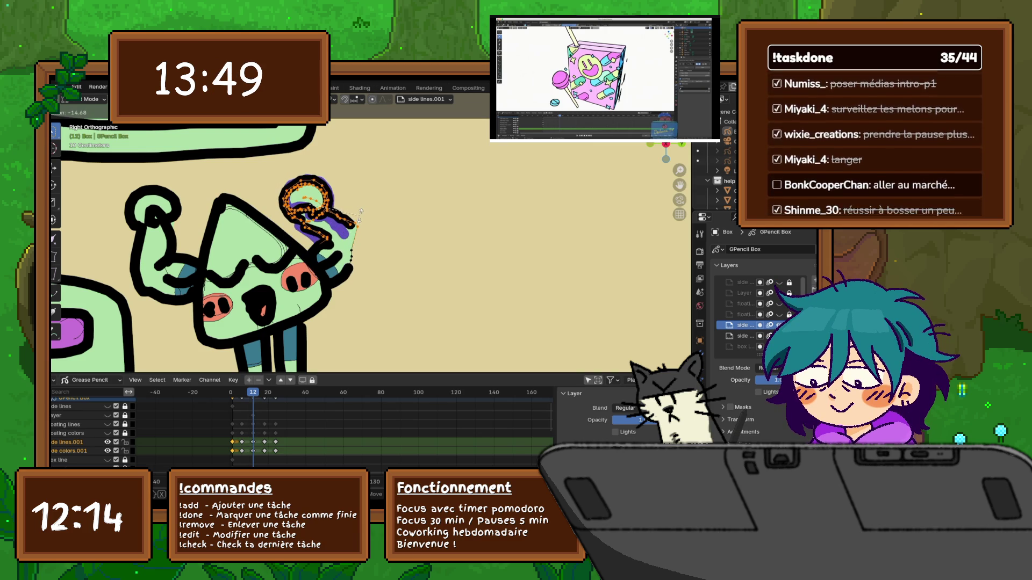
left_click(355, 226)
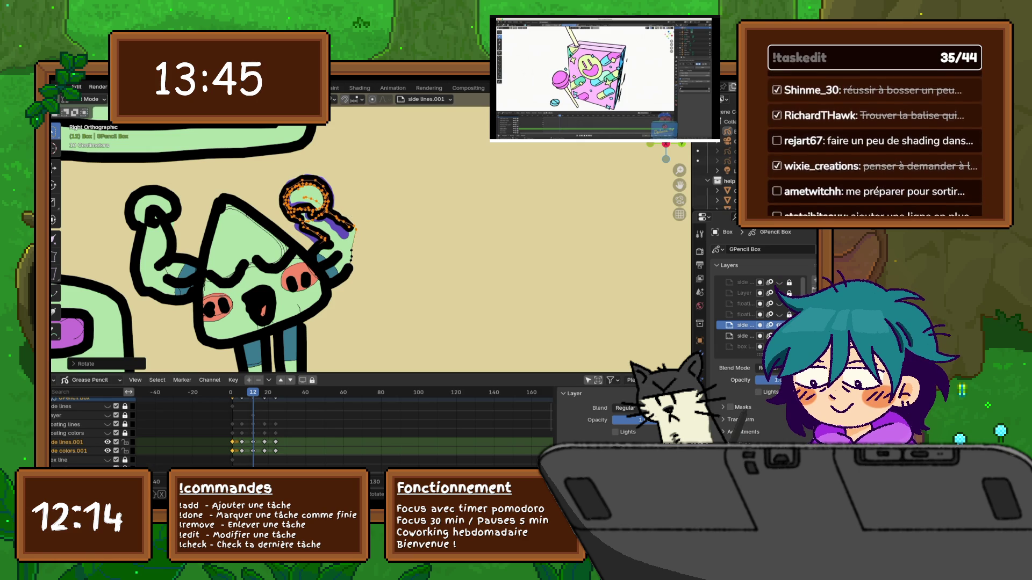
key("g")
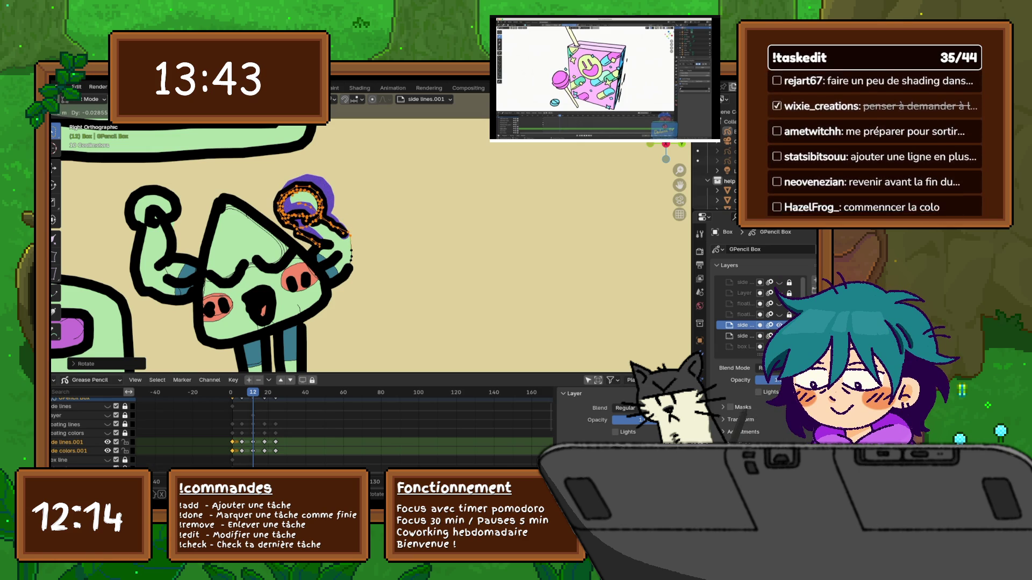
key("Return")
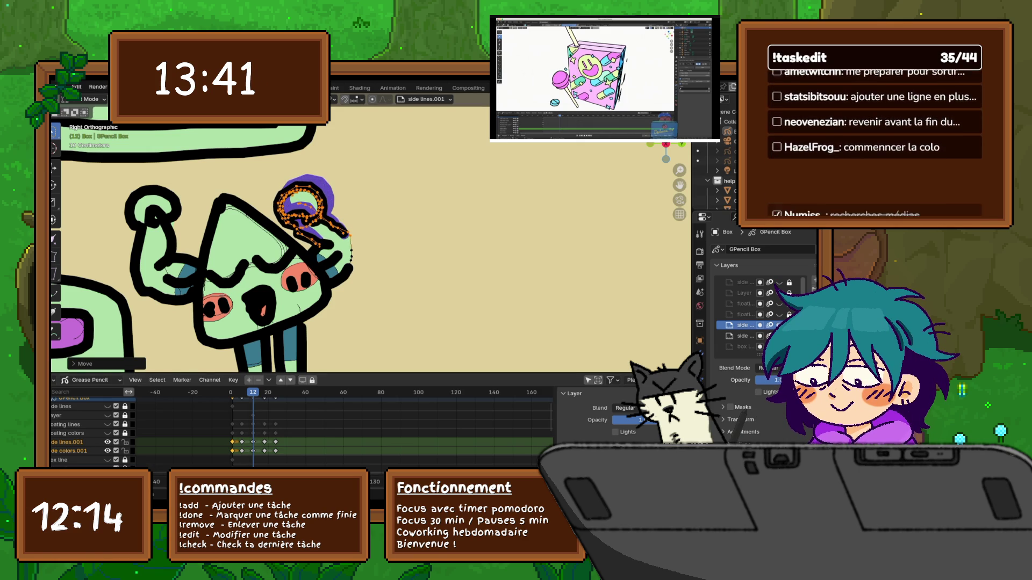
Check the lollipop's motion on frames 14, 12 and 21.
key("Right")
key("Right")
key("Left")
key("Left")
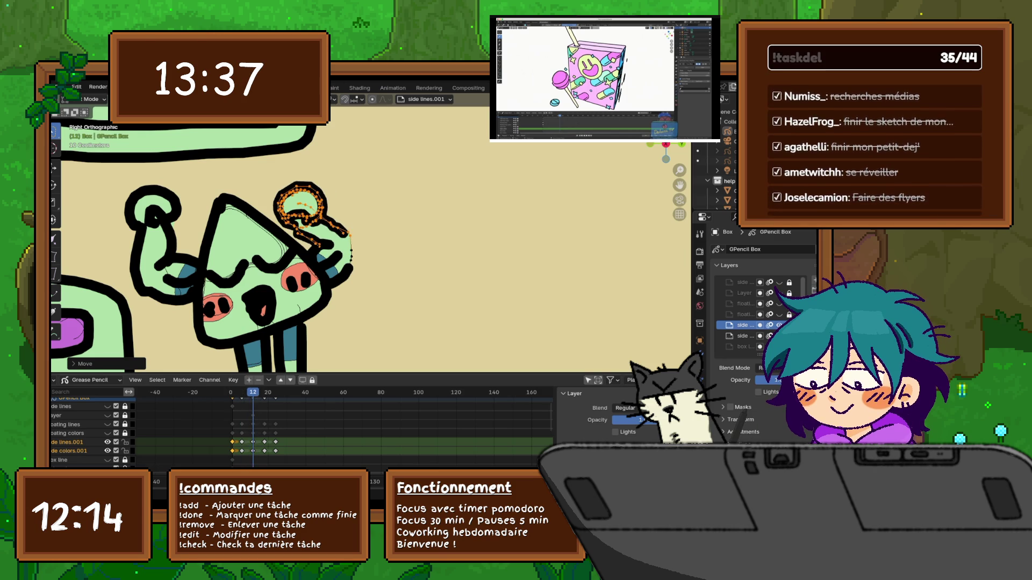
key("Right")
key("Right")
key("Right")
On frame 6, lasso the lollipop and rotate and move it in two passes into place.
key("Left")
key("Left")
key("Left")
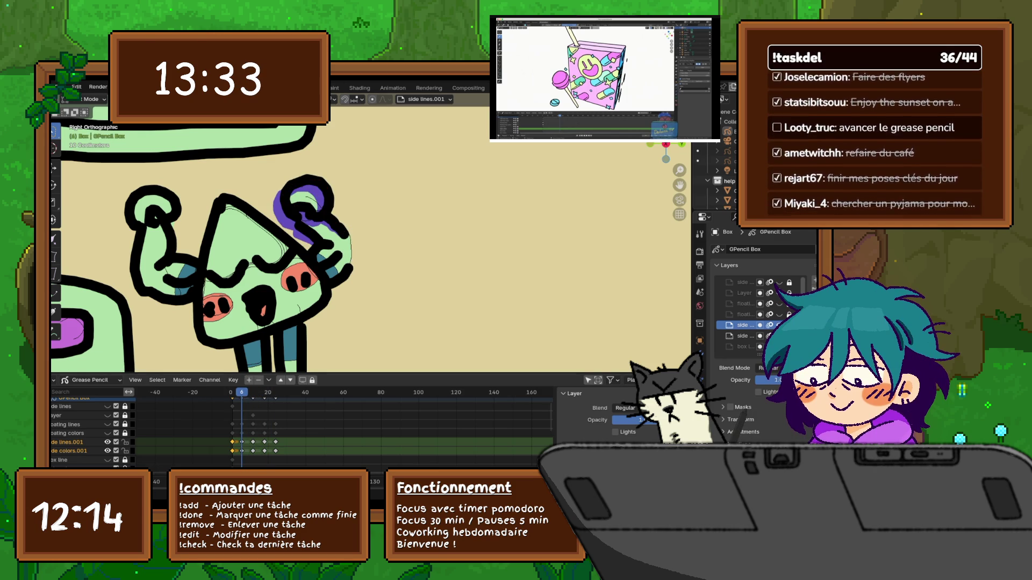
mouse_move(322, 247)
left_mouse_down()
mouse_move(363, 226)
mouse_move(301, 167)
mouse_move(280, 244)
left_mouse_up()
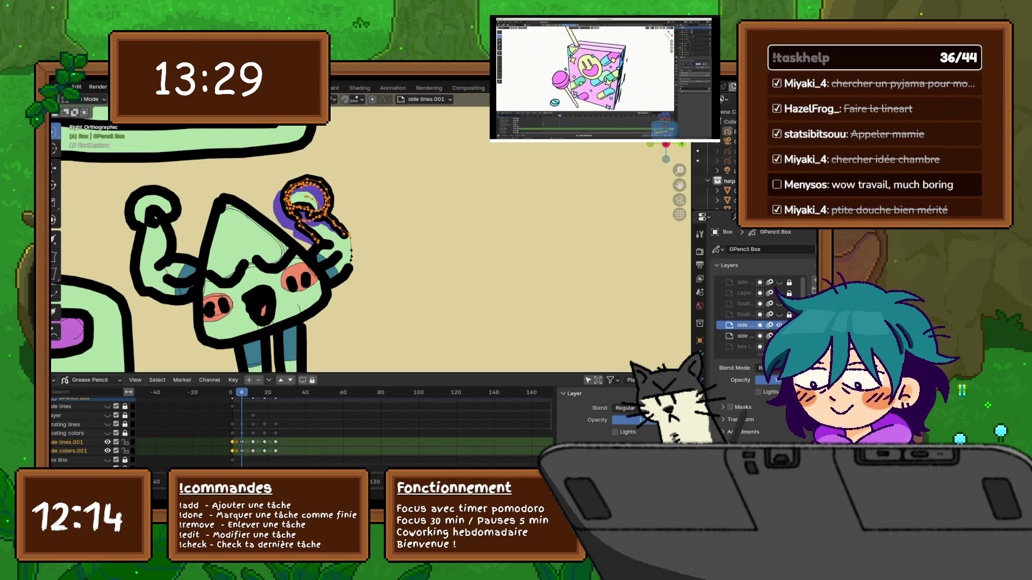
key("r")
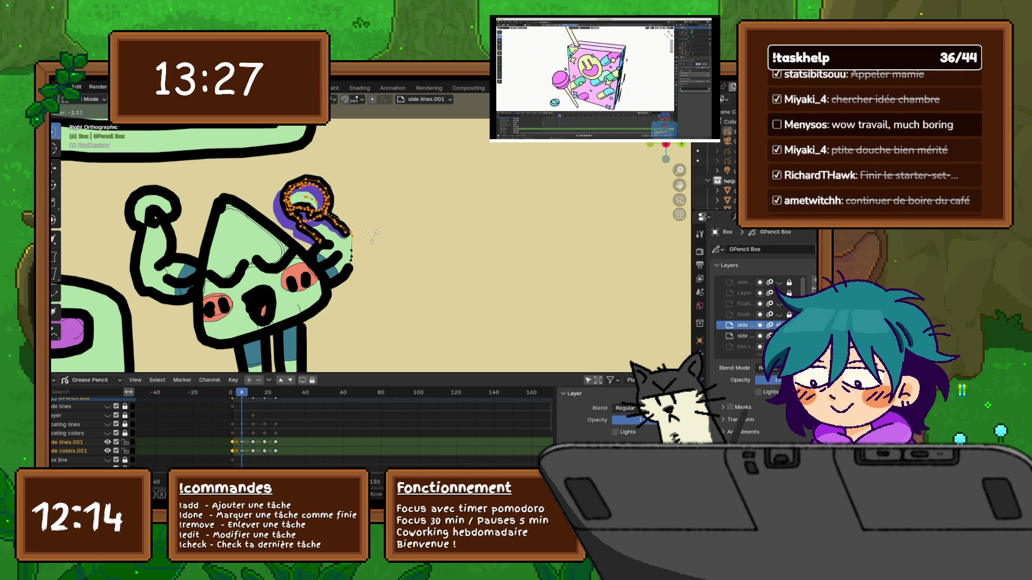
key("Return")
key("g")
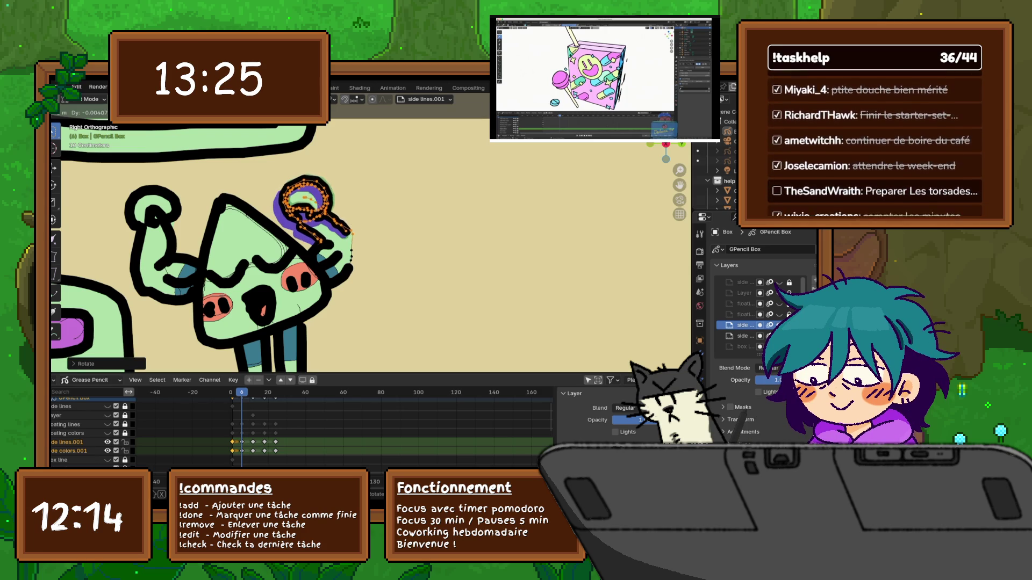
key("Return")
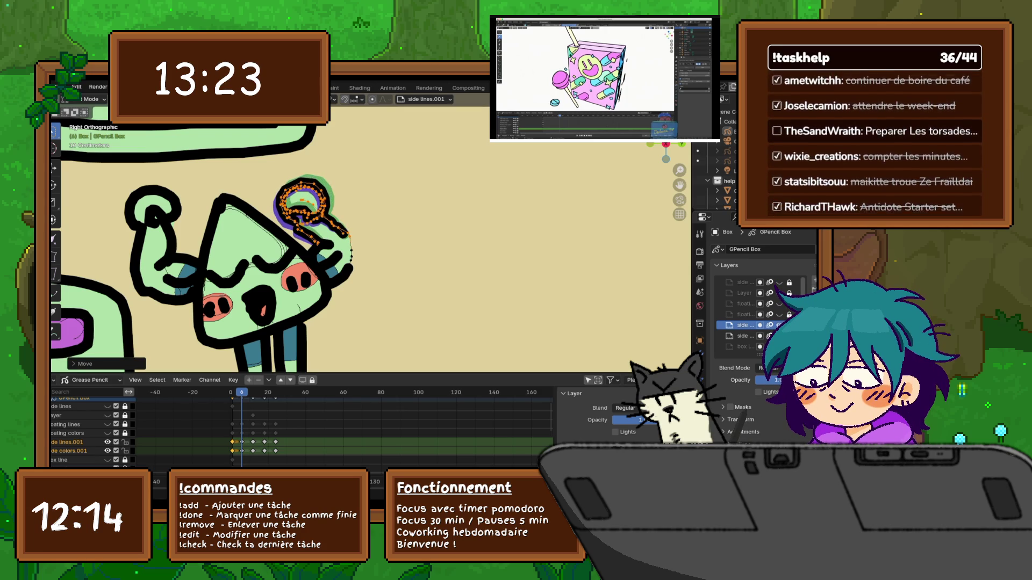
key("r")
key("Return")
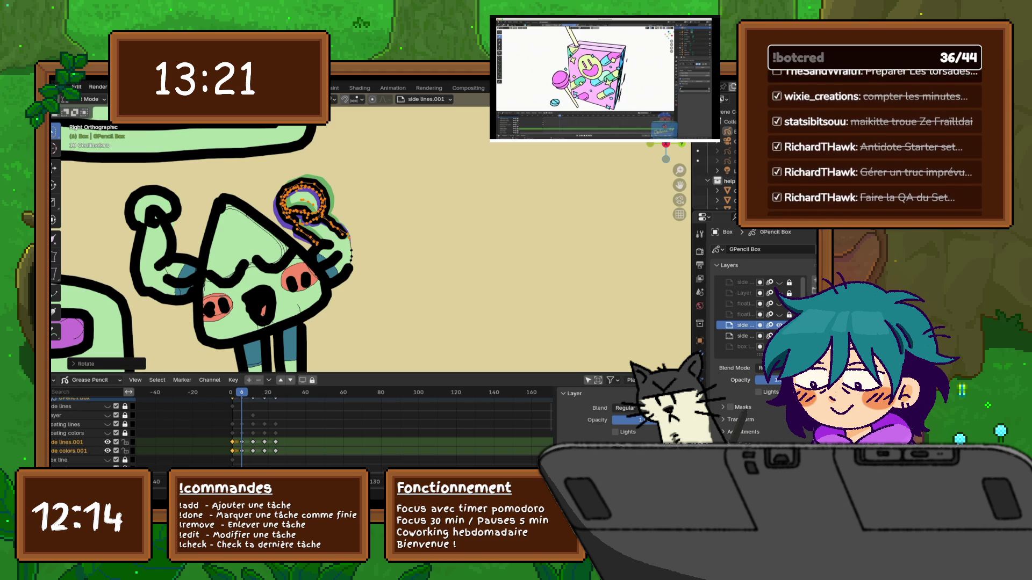
key("g")
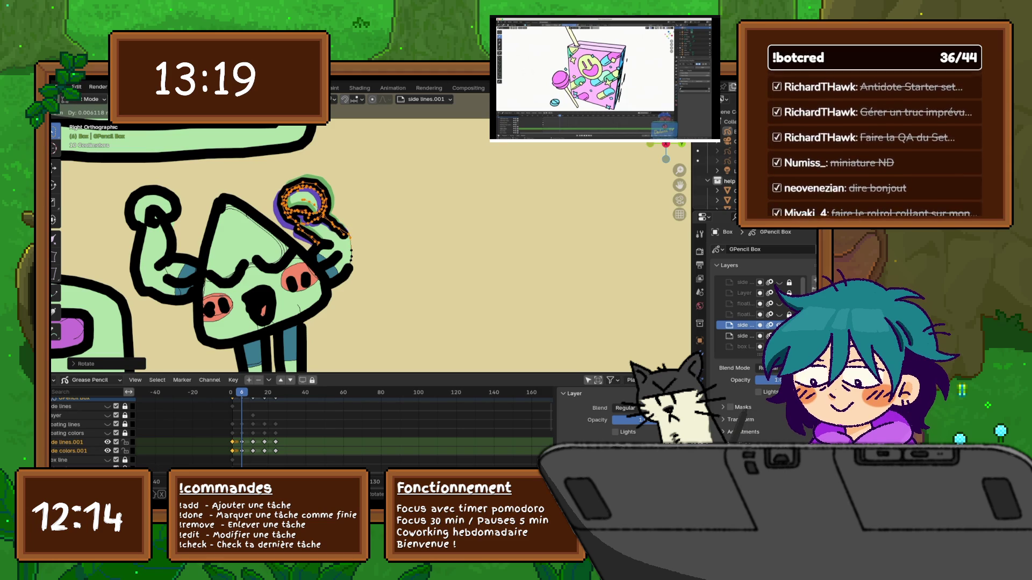
key("Return")
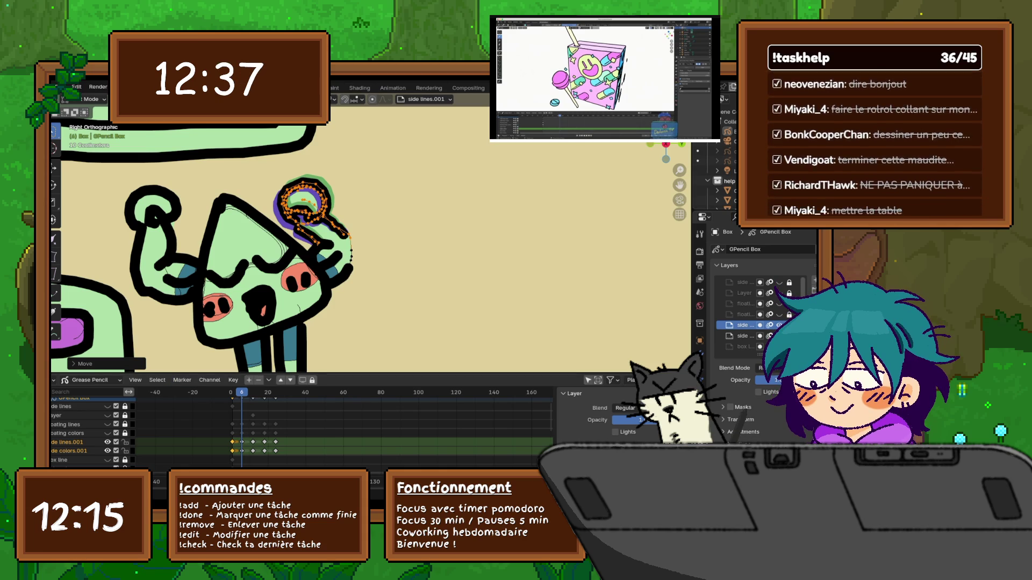
Select the curled left arm, rotate it twice and shift it, then jump to frame 12.
left_click(164, 257)
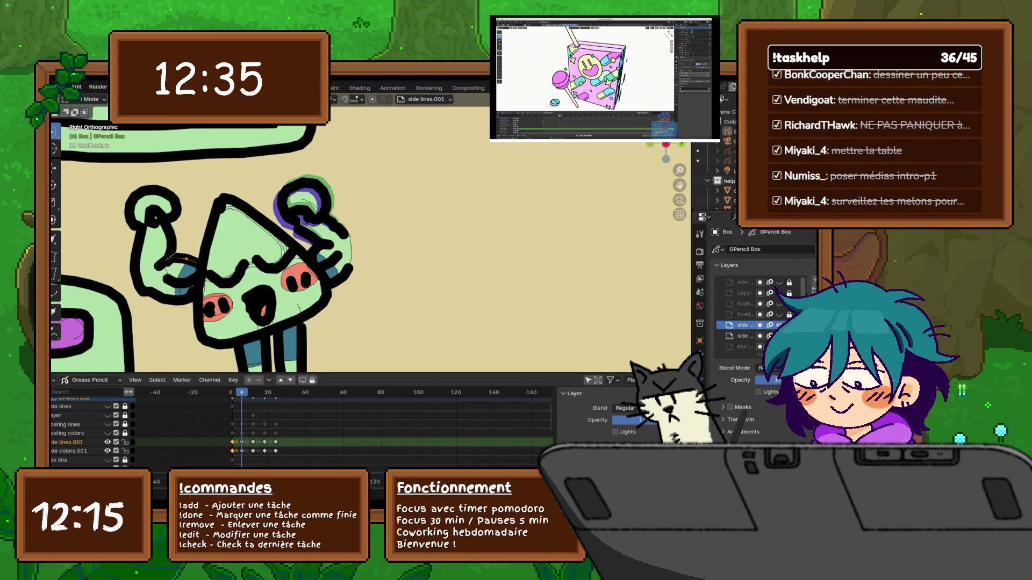
mouse_move(161, 264)
left_mouse_down()
mouse_move(141, 291)
mouse_move(115, 215)
mouse_move(178, 188)
mouse_move(165, 272)
left_mouse_up()
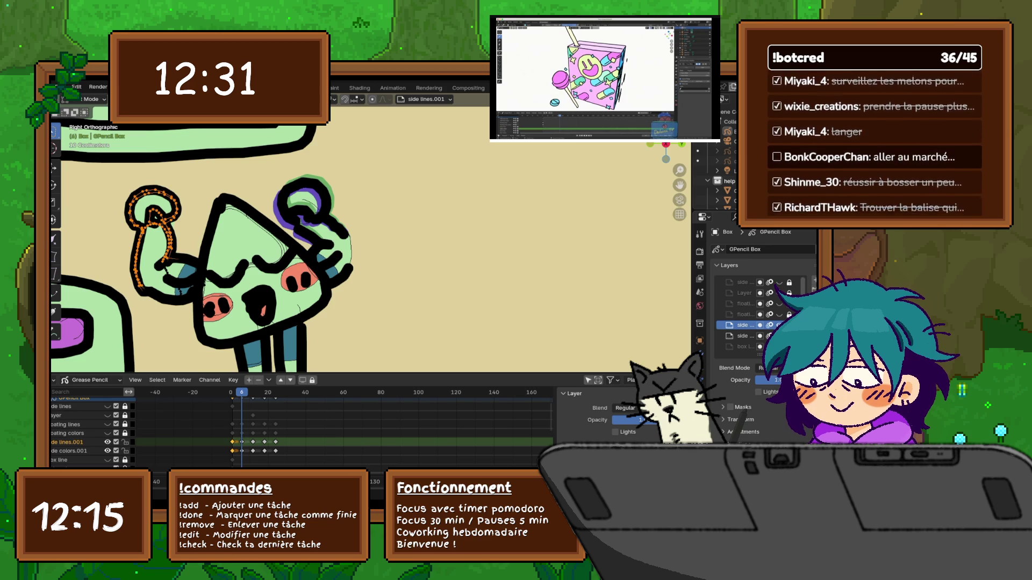
key("r")
left_click(220, 258)
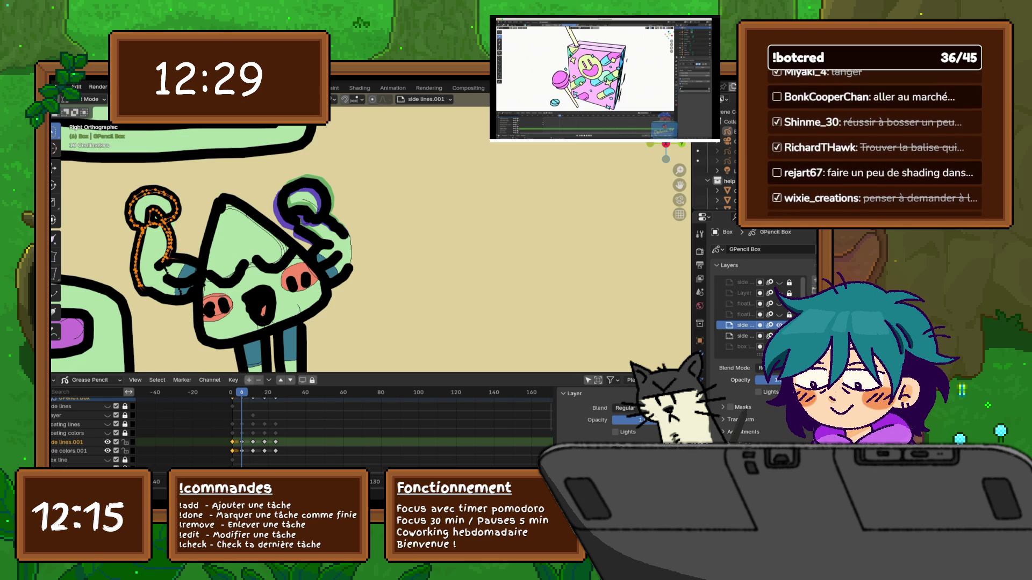
key("r")
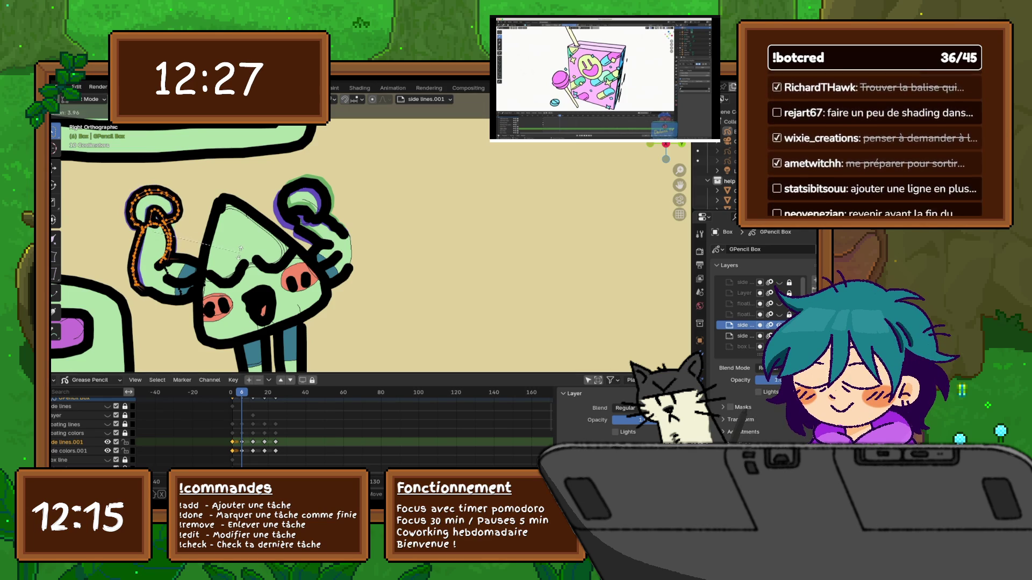
left_click(240, 251)
key("g")
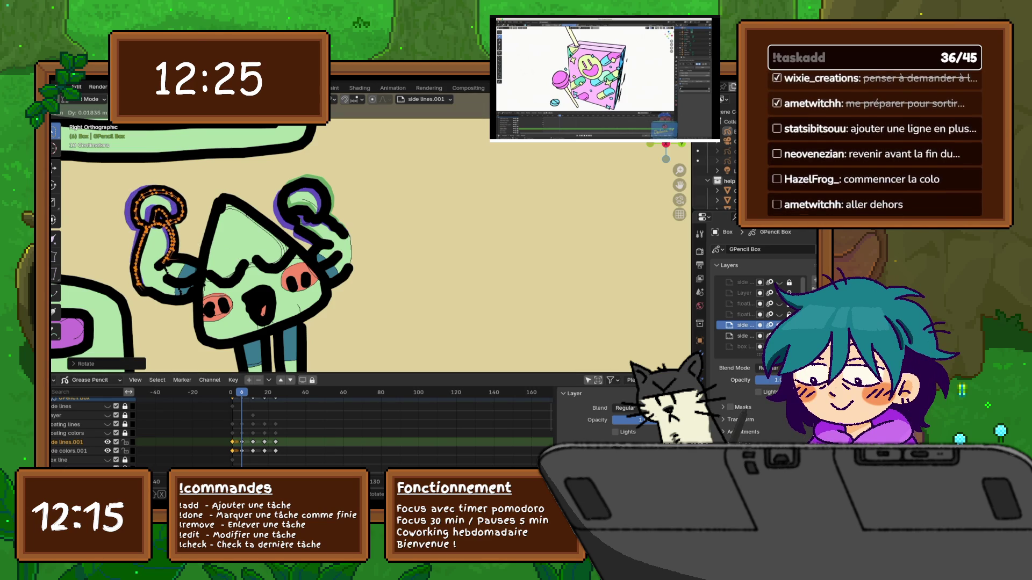
key("Return")
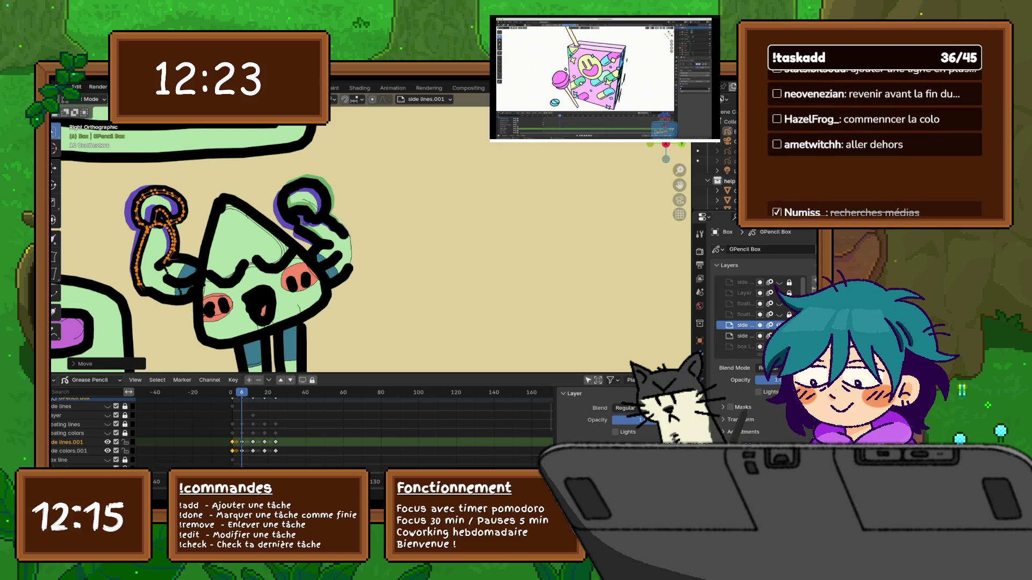
key("Up")
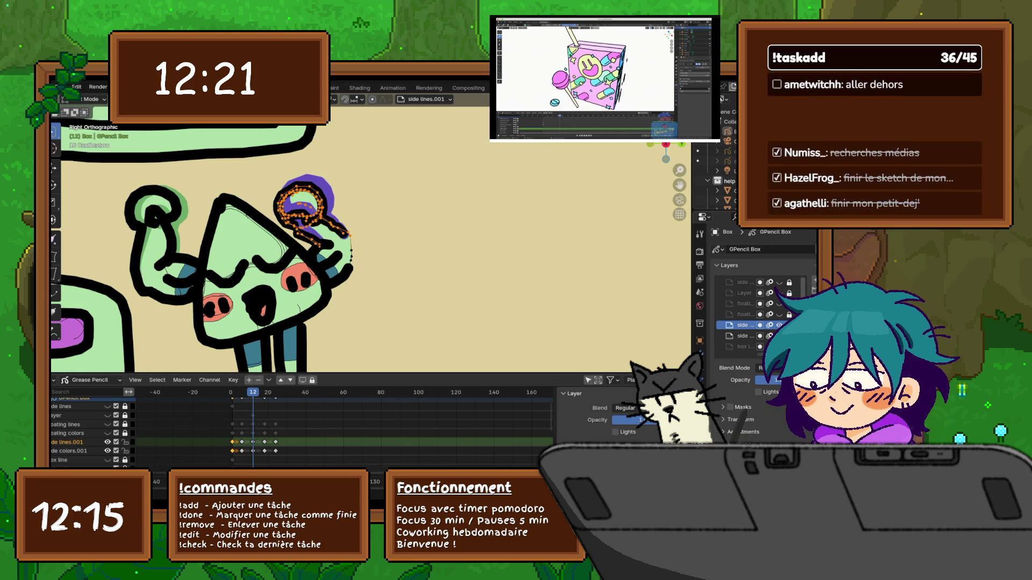
On frame 12, select the left arm loop, rotate it and move it into position.
left_click(171, 249)
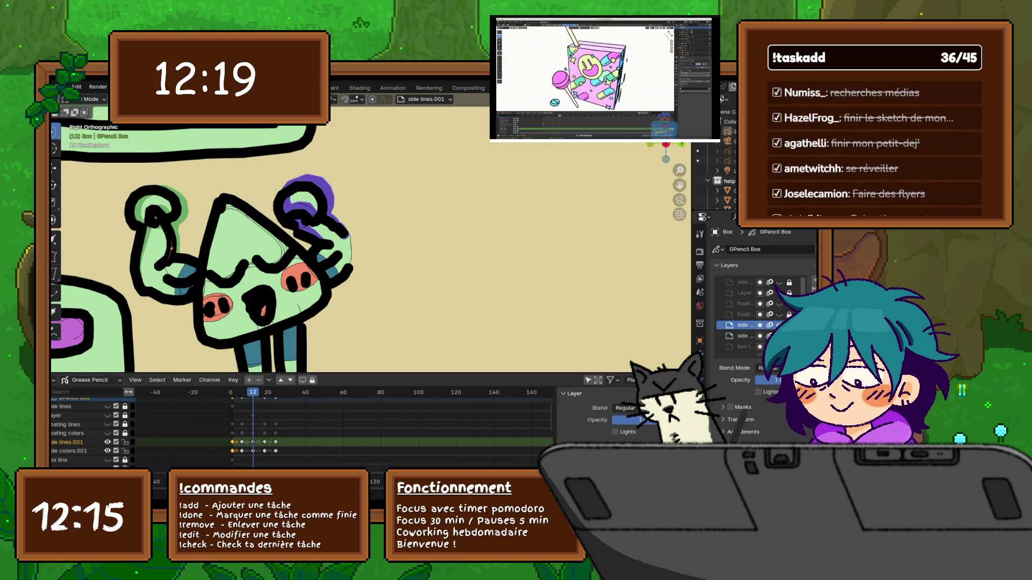
mouse_move(169, 256)
left_mouse_down()
mouse_move(154, 277)
mouse_move(108, 208)
mouse_move(185, 242)
mouse_move(171, 252)
left_mouse_up()
key("r")
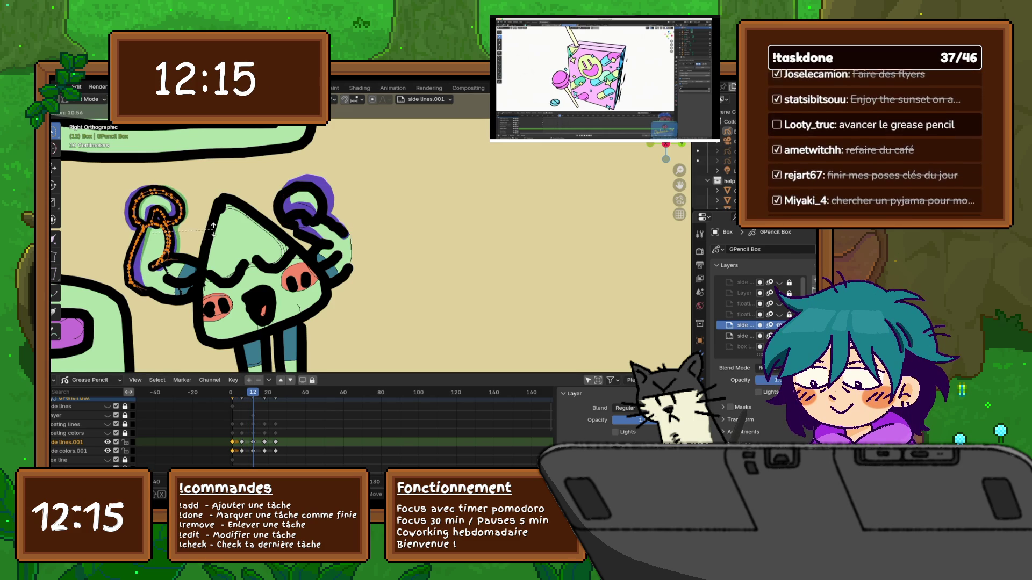
key("Return")
key("g")
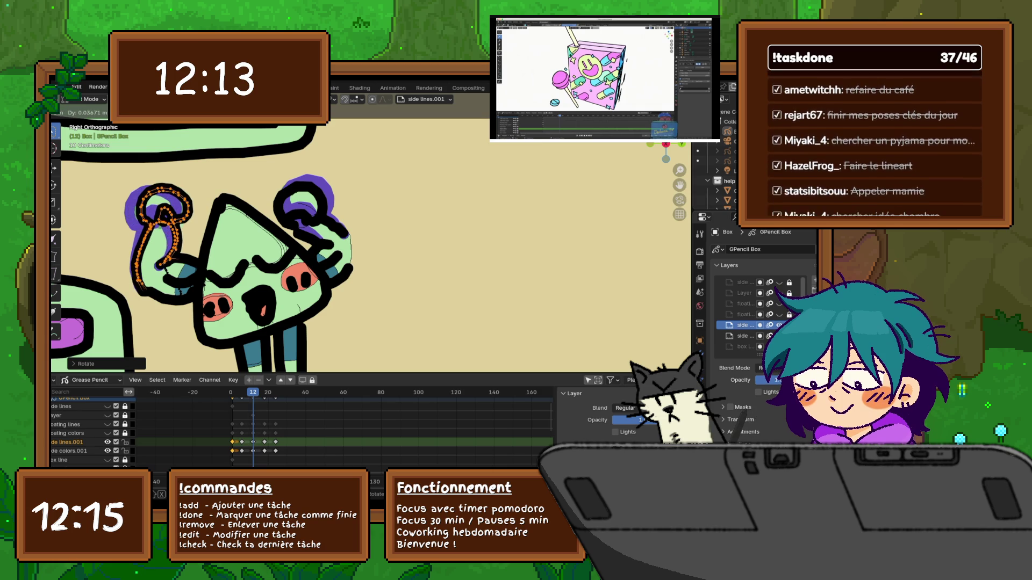
key("Return")
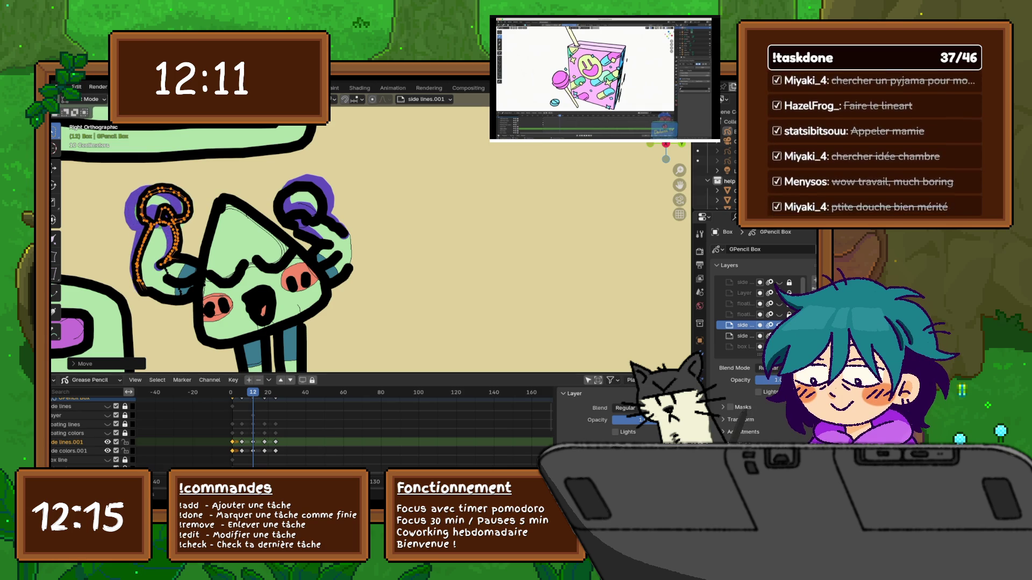
Step through frames 10, 6, 14, 8, 4, 5 and 10, ending on 13.
key("Left")
key("Left")
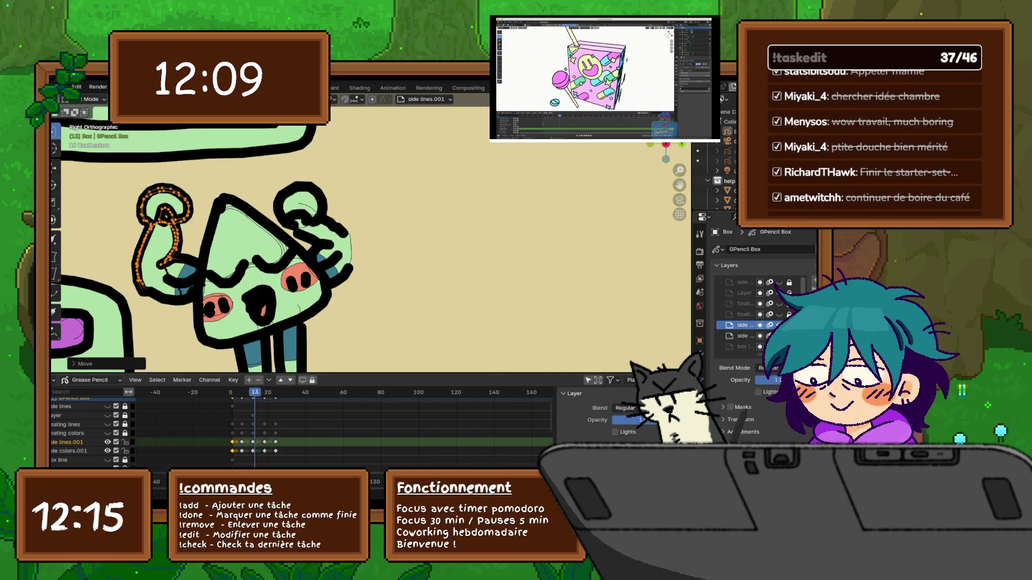
key("Left")
key("Left")
key("Left")
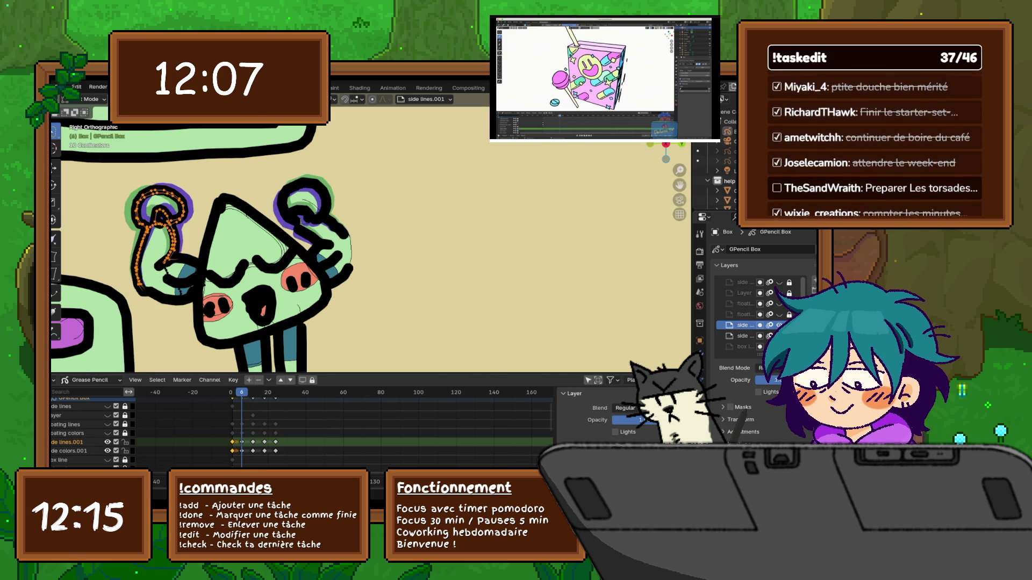
key("Right")
key("Right")
key("Right")
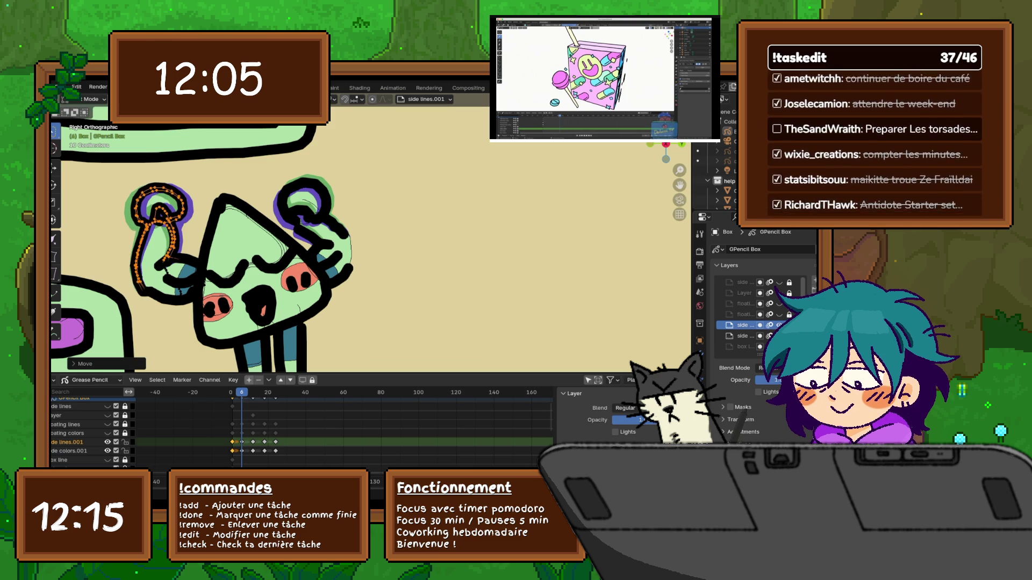
key("Left")
key("Left")
key("Left")
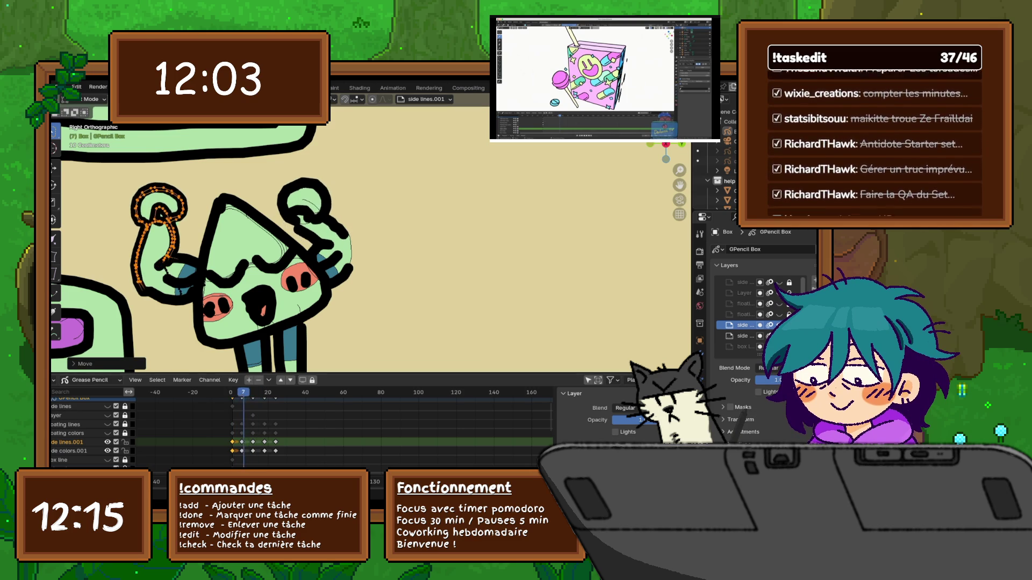
key("Left")
key("Left")
key("Left")
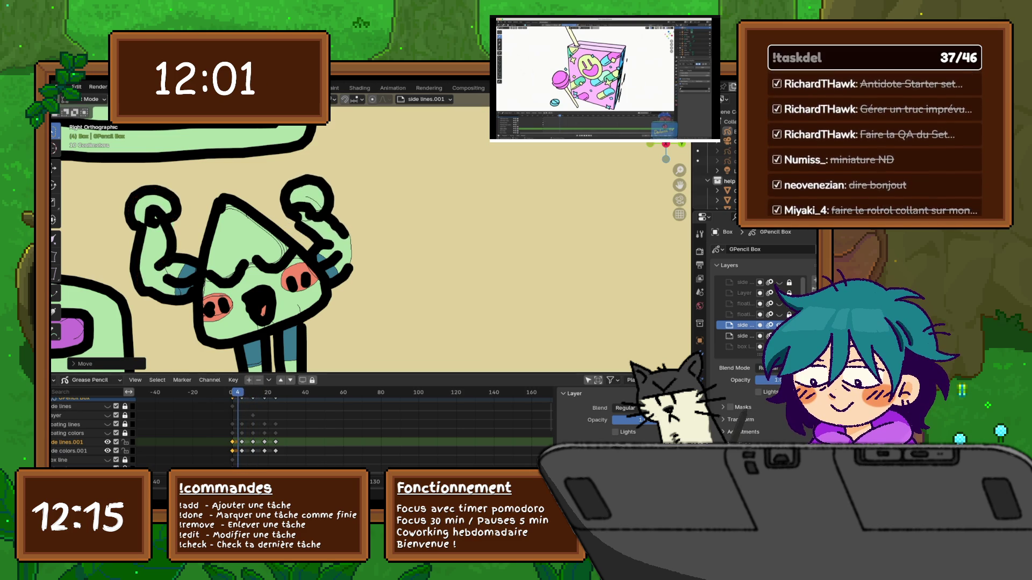
key("Right")
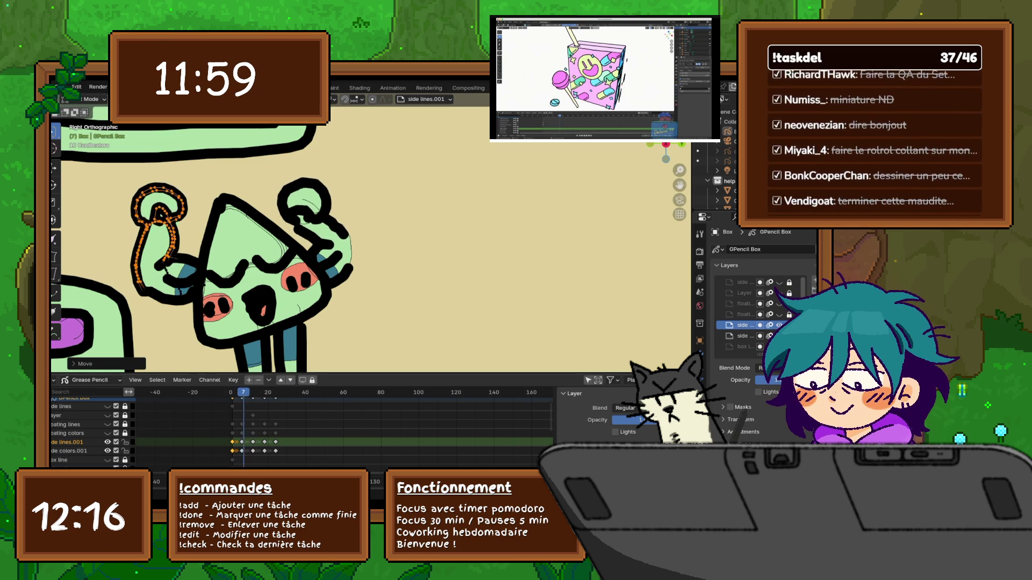
left_click(137, 258)
key("Right")
key("Right")
key("Right")
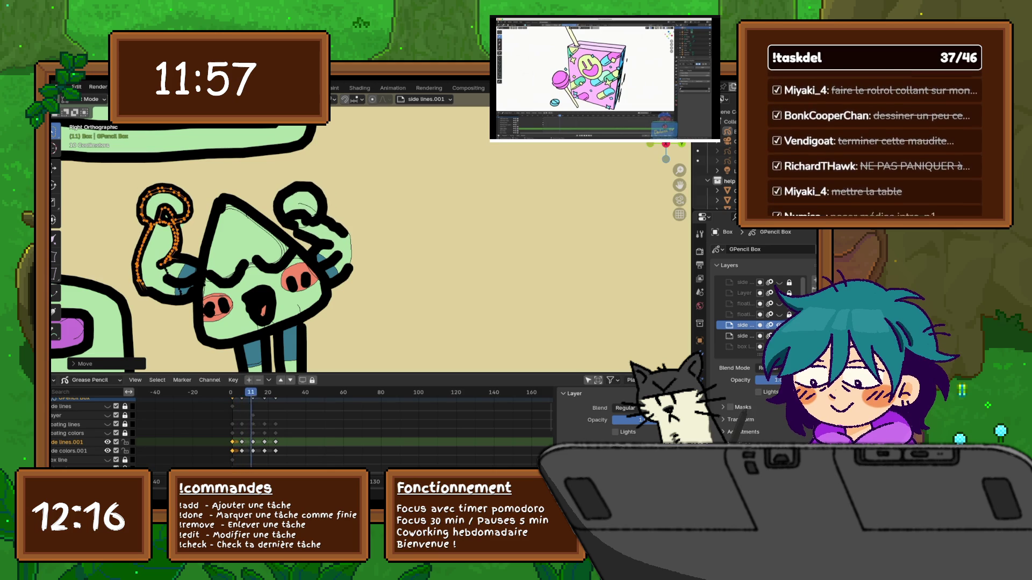
key("Right")
key("Right")
key("Right")
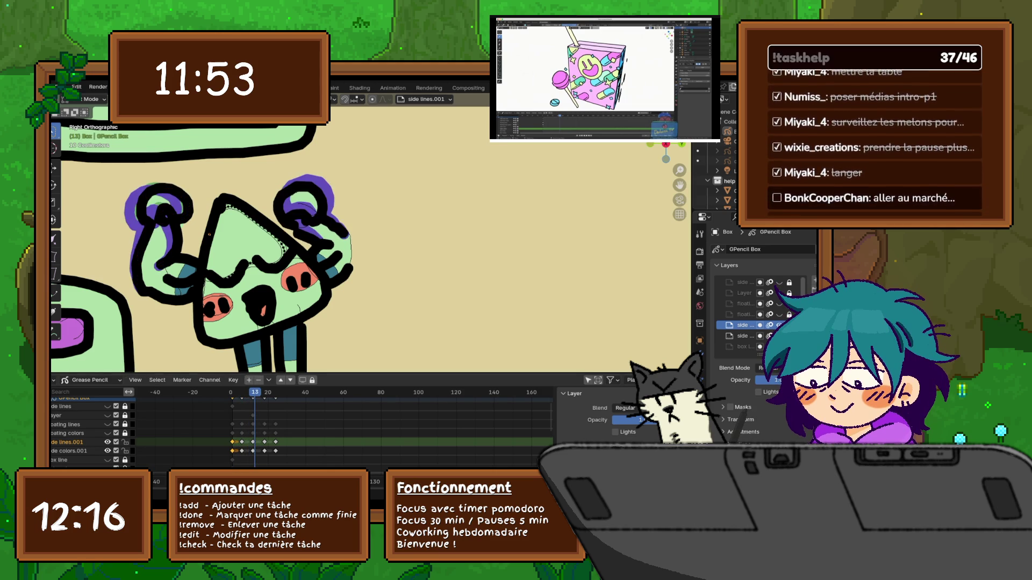
Select the mascot's raised arm loop alone and give it a new angle on frame 13.
key("alt+a")
left_click(185, 207)
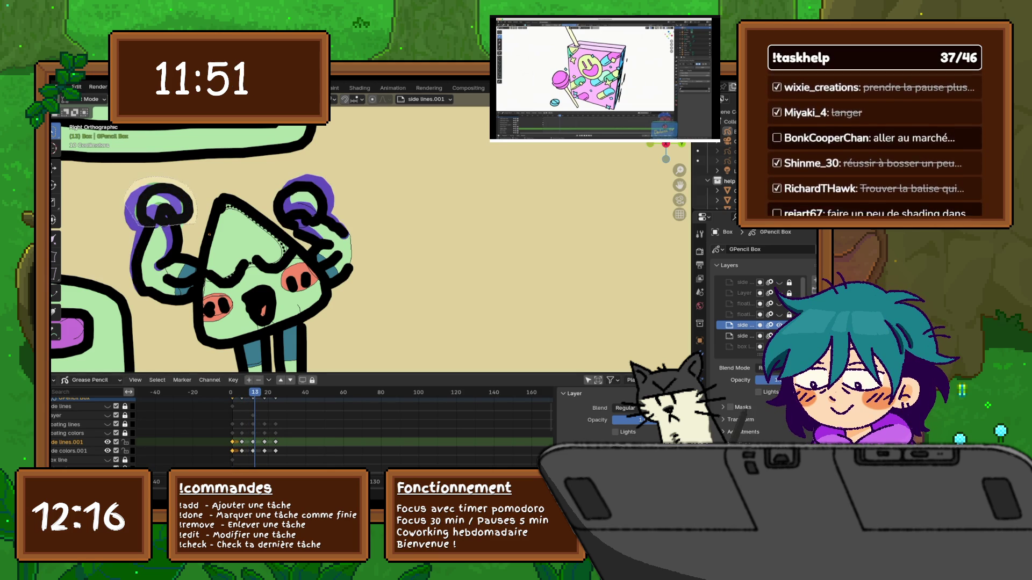
key("s")
left_click(216, 207)
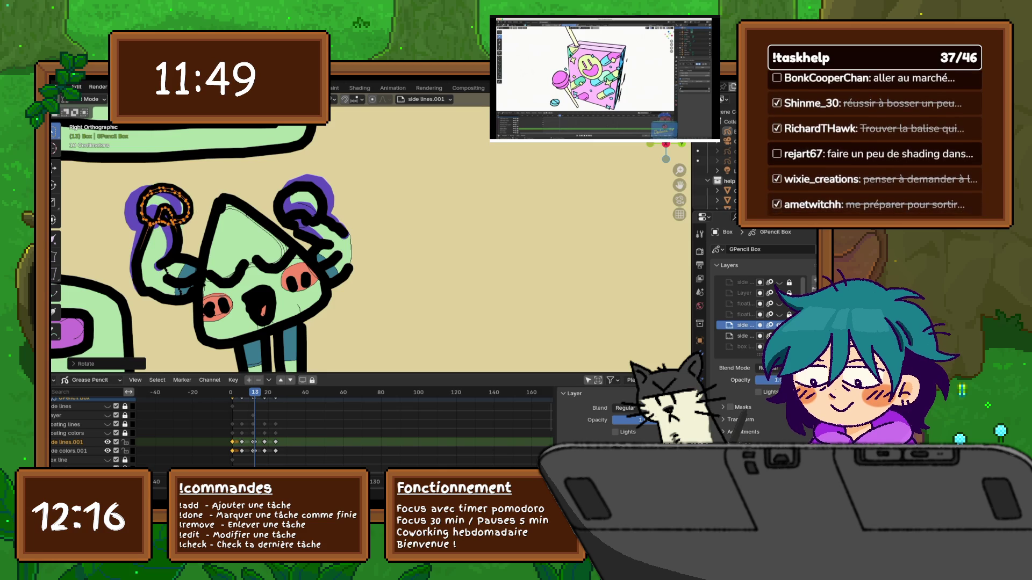
On frame 12, rotate and reposition the arm loop.
key("Left")
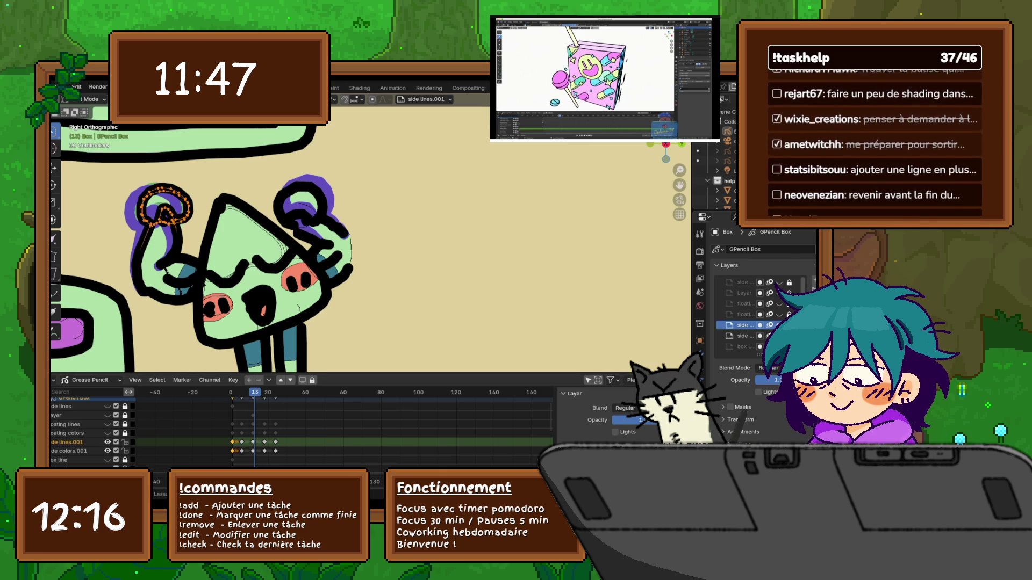
key("r")
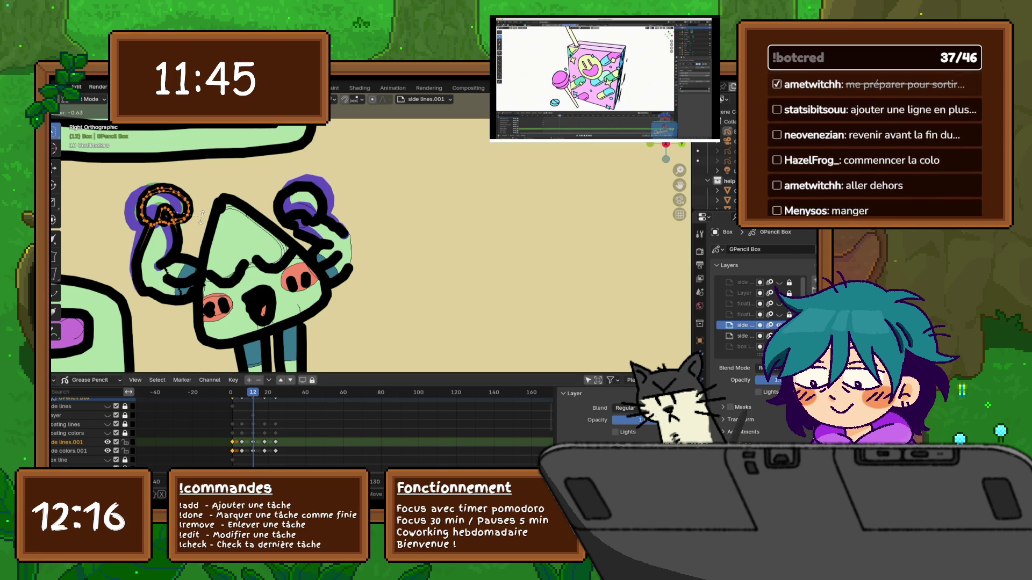
key("Return")
key("g")
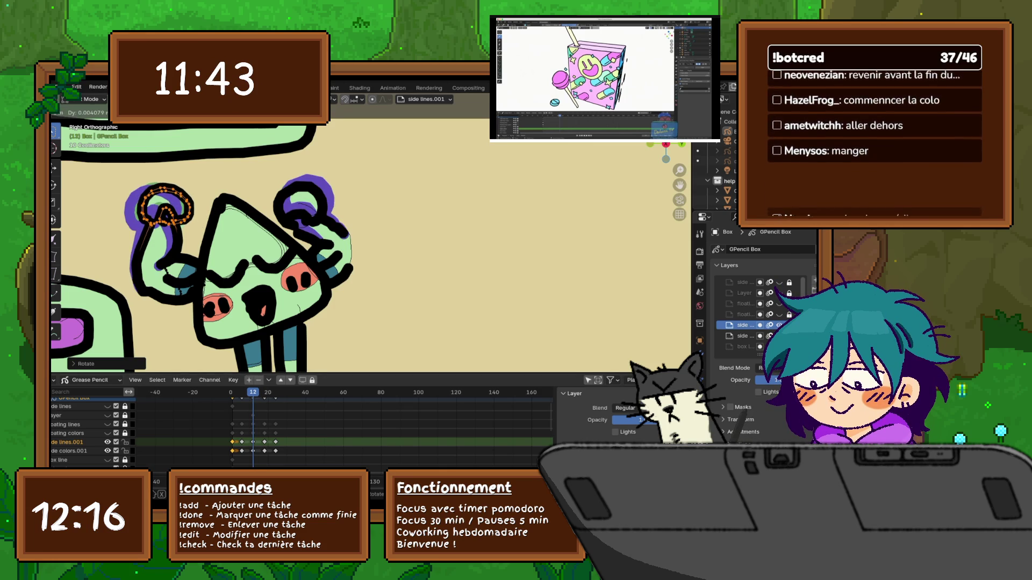
key("Return")
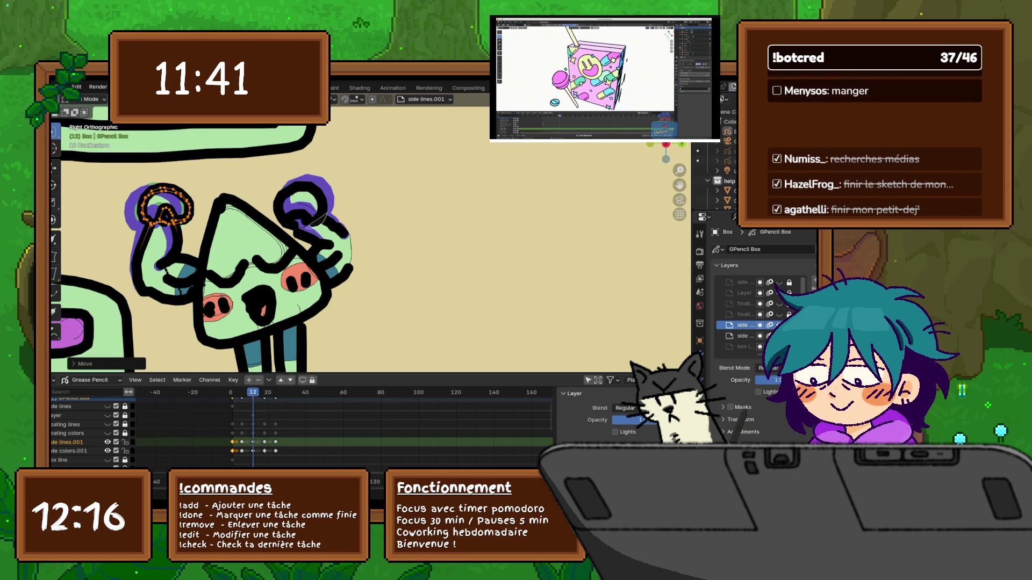
Tilt and shift the loop on the right of the head at frame 12, then review frames 10–11.
left_click(297, 200)
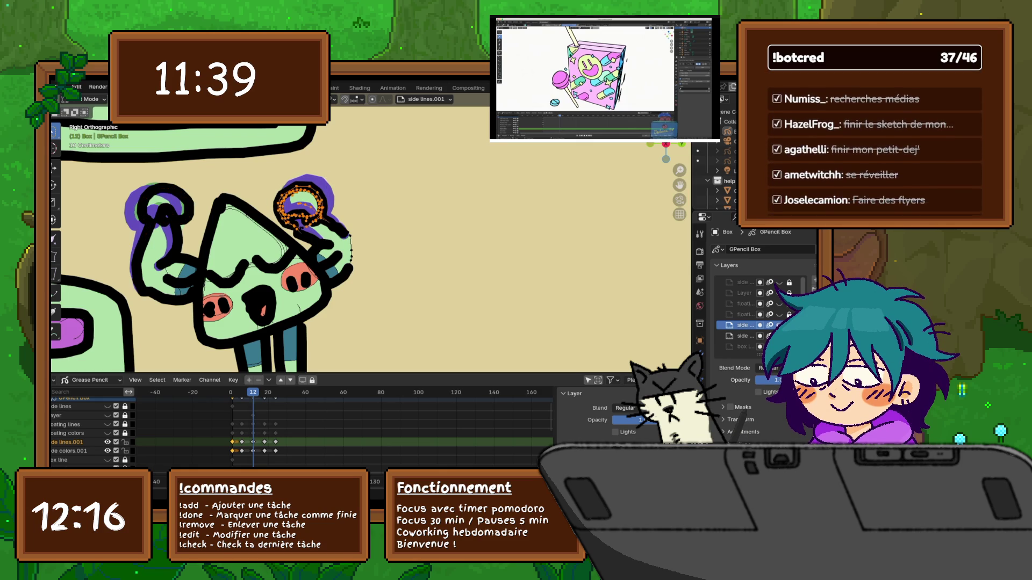
key("r")
key("Return")
key("g")
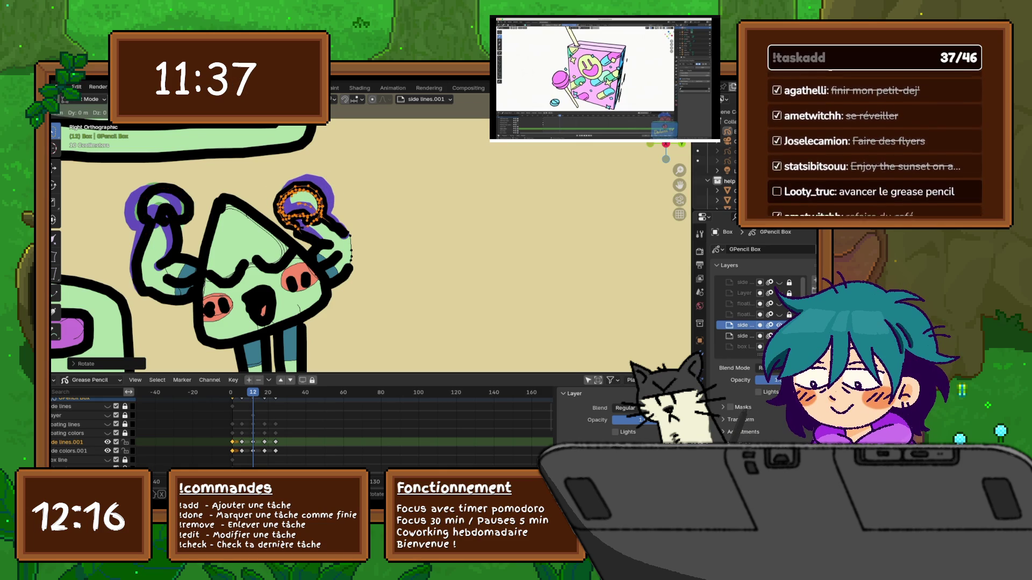
key("Return")
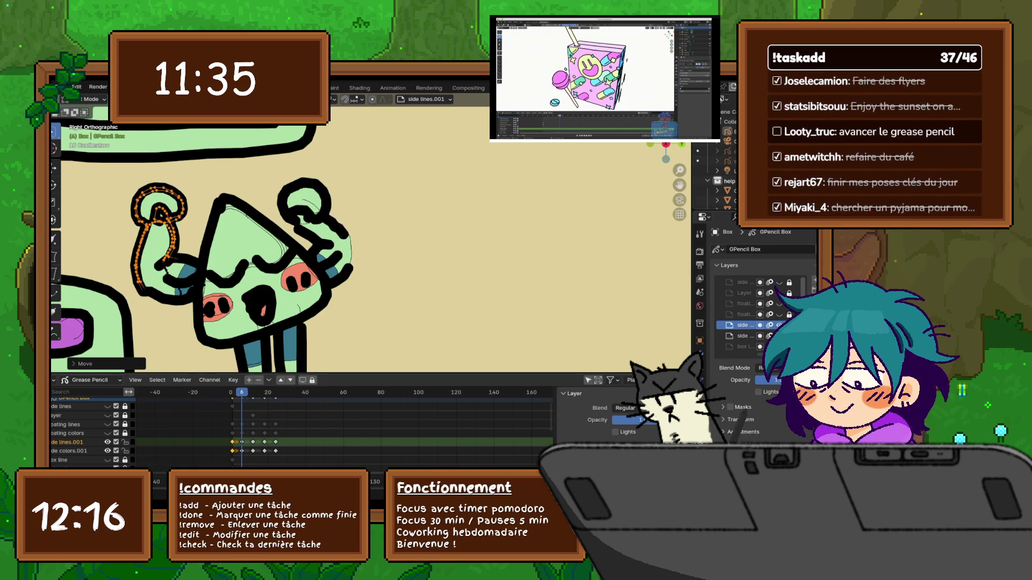
key("Left")
key("Left")
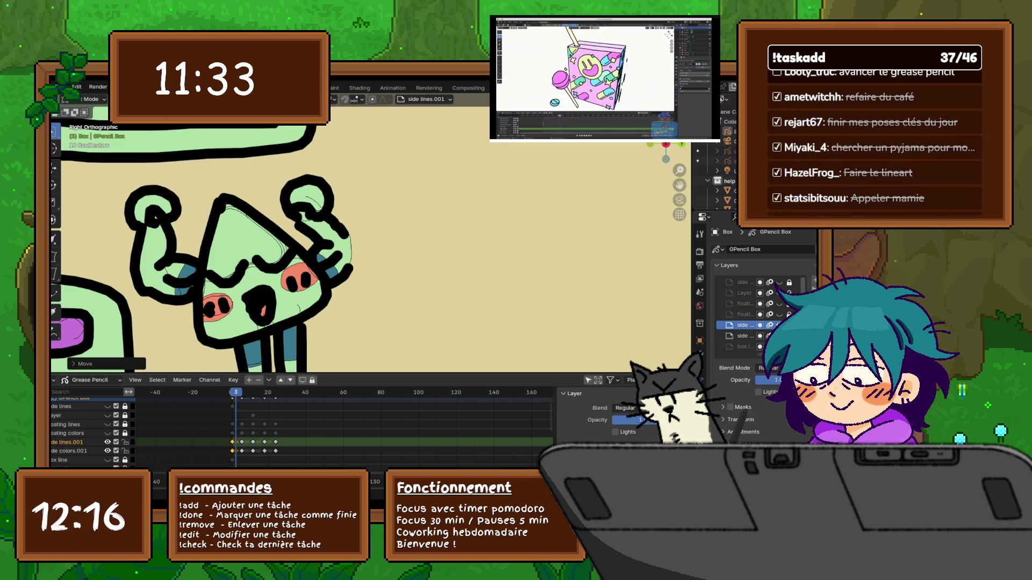
key("Right")
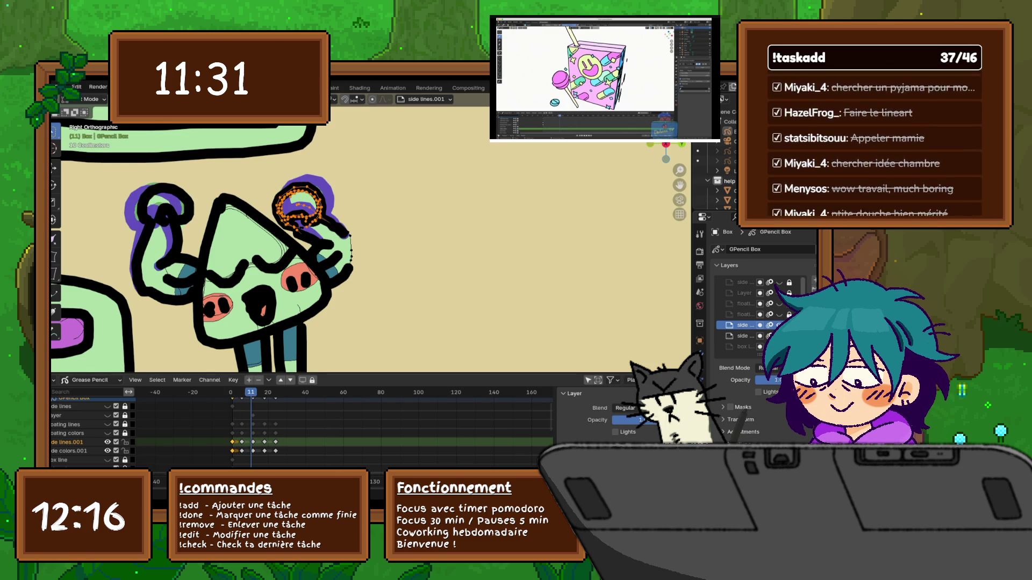
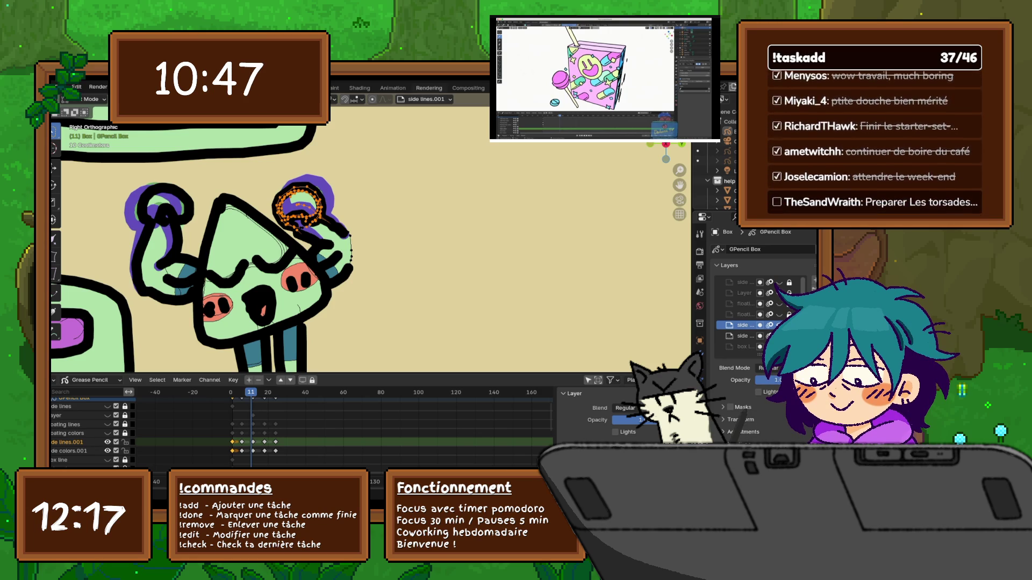
Move and resize the selected right-fist strokes on frame 11.
key("g")
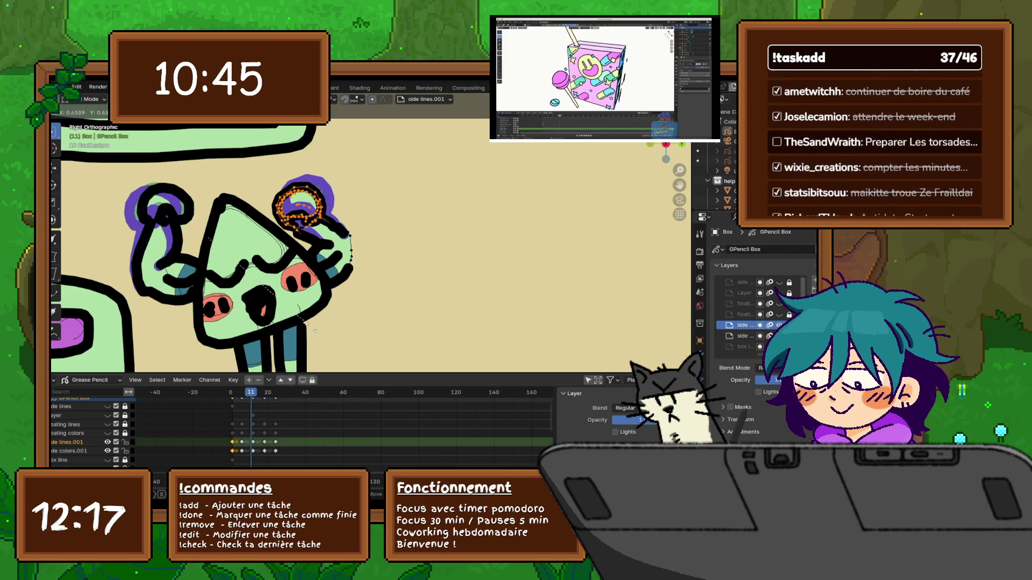
key("Return")
key("Down")
Compare frame 11 with frame 10, then advance to frame 12.
key("Up")
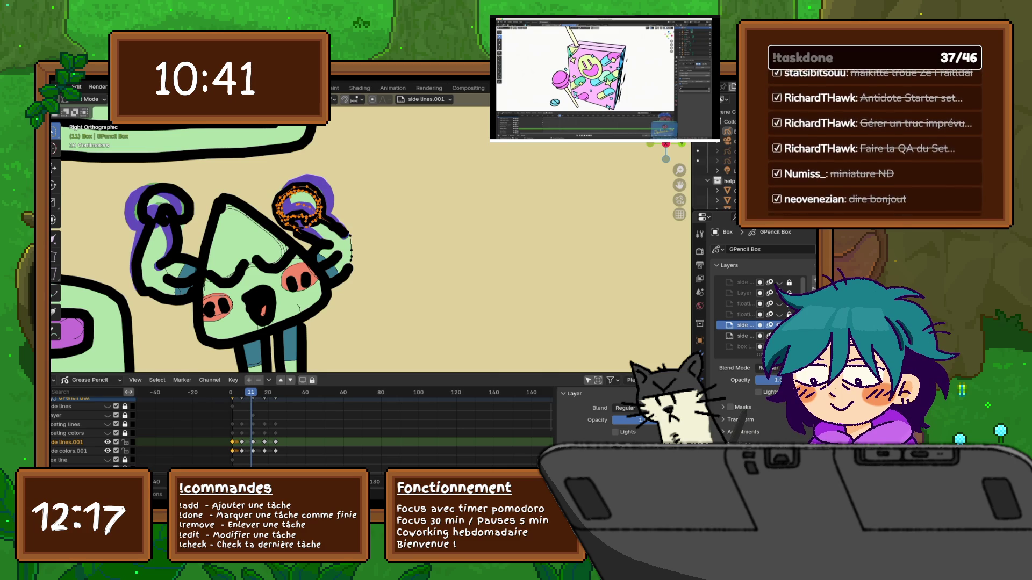
key("Left")
key("Right")
key("Right")
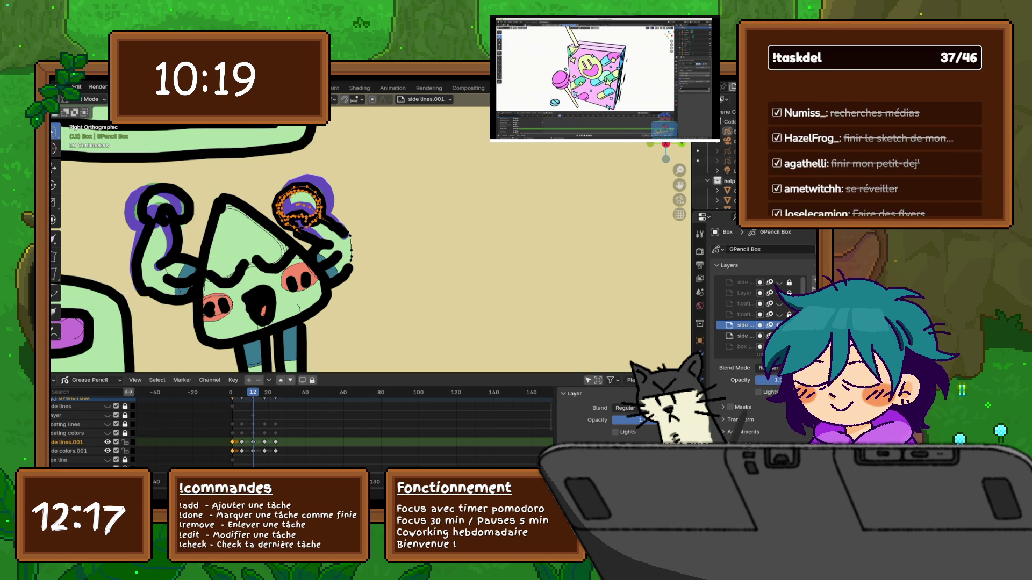
Switch to Draw Mode and browse the drawing brush filters before showing all brushes.
left_click(94, 99)
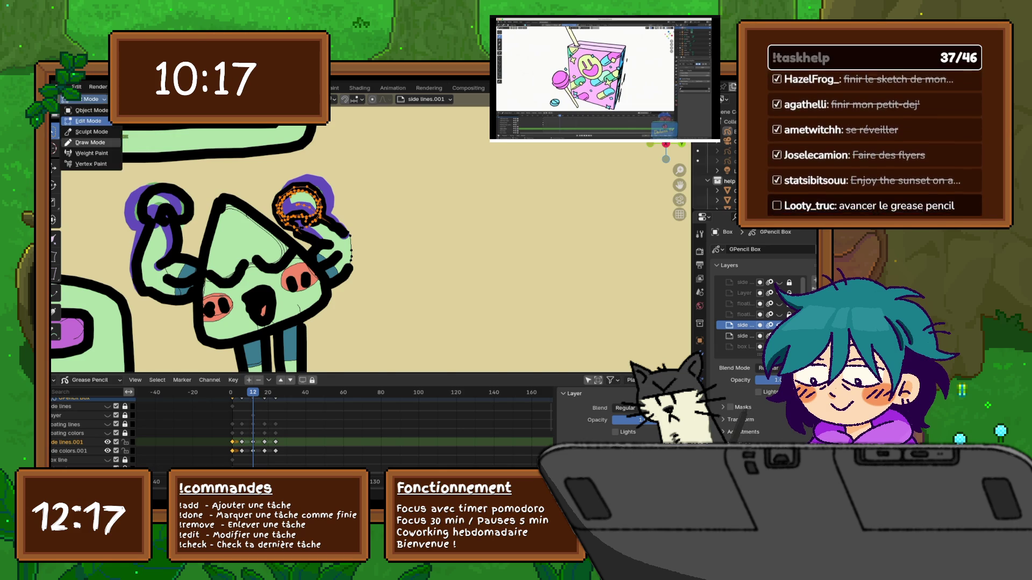
left_click(86, 141)
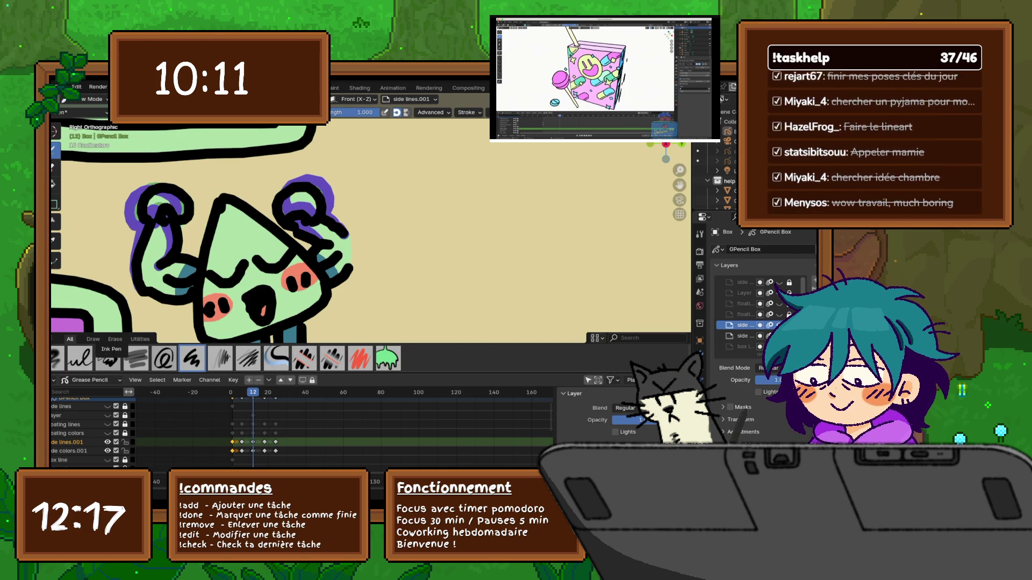
left_click(115, 339)
left_click(93, 339)
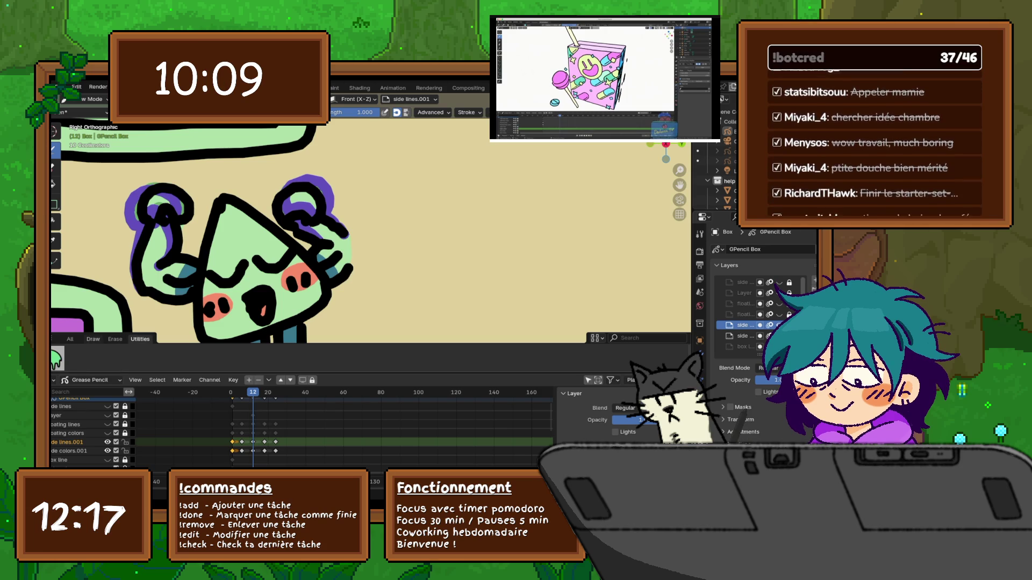
left_click(70, 339)
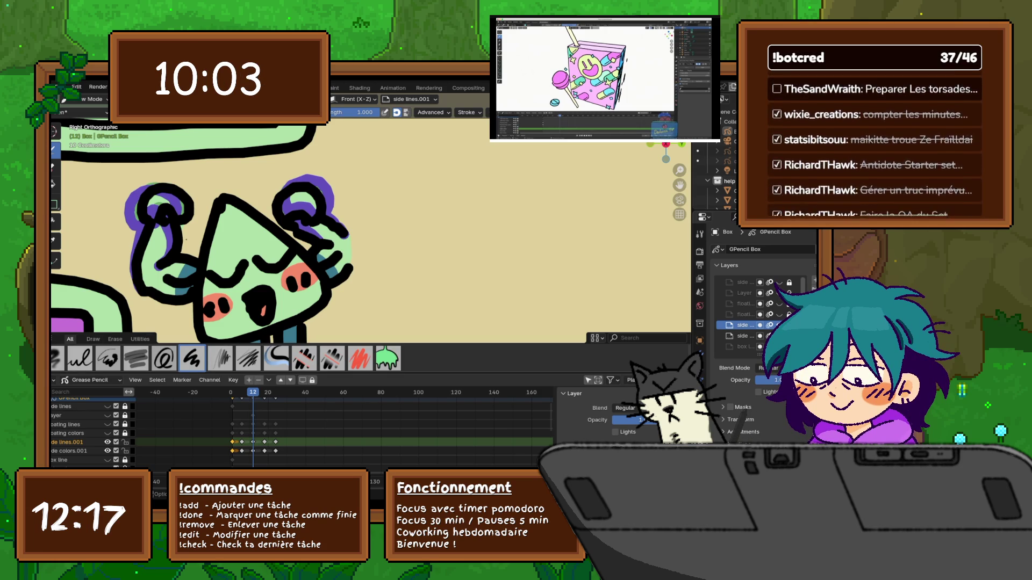
In Sculpt Mode, refine the right fist's outline on frame 12, then play back and step to frame 6.
left_click(92, 99)
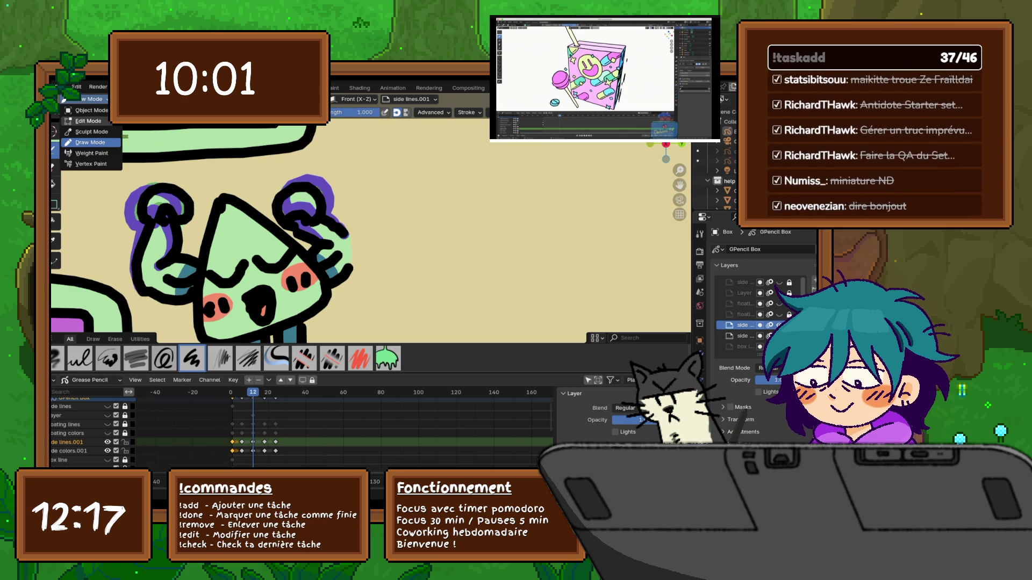
left_click(88, 121)
left_click(92, 99)
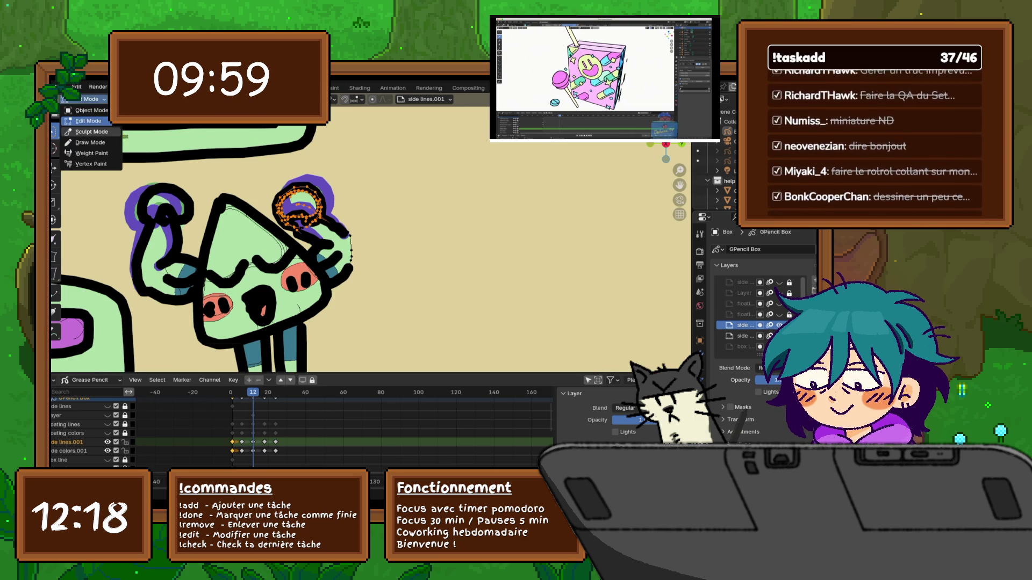
left_click(90, 132)
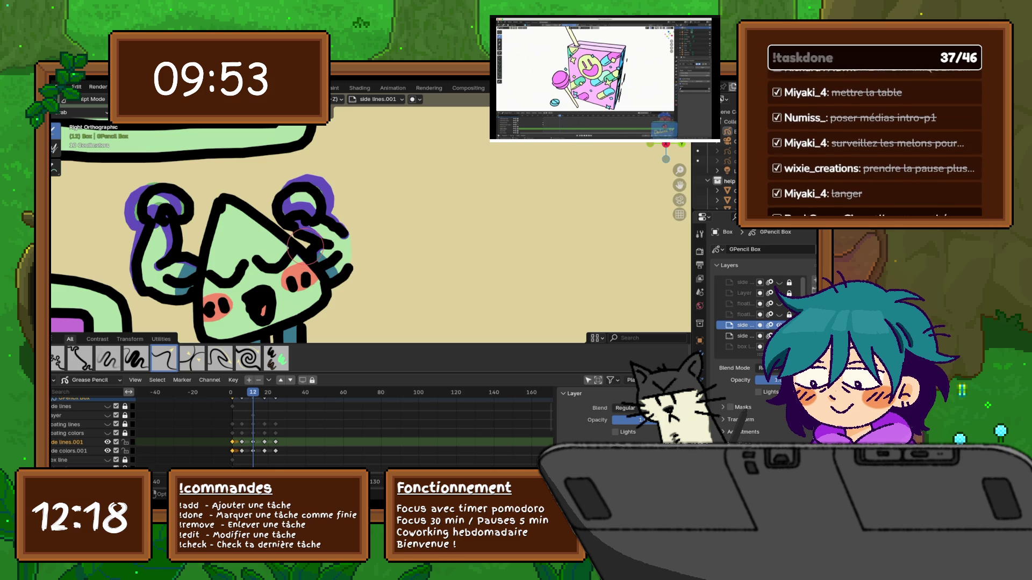
scroll(314, 248, "up", 1)
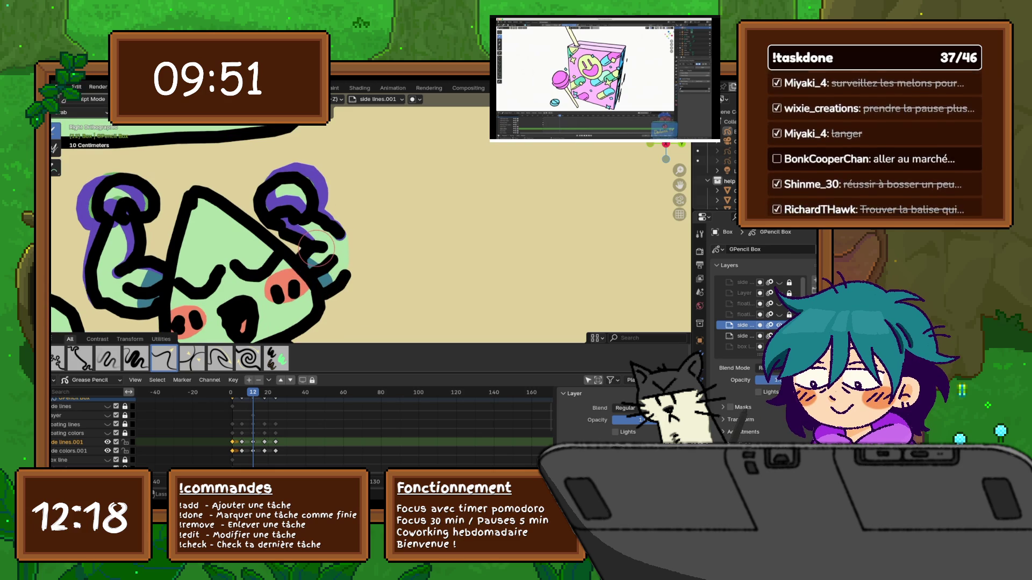
scroll(316, 249, "down", 1)
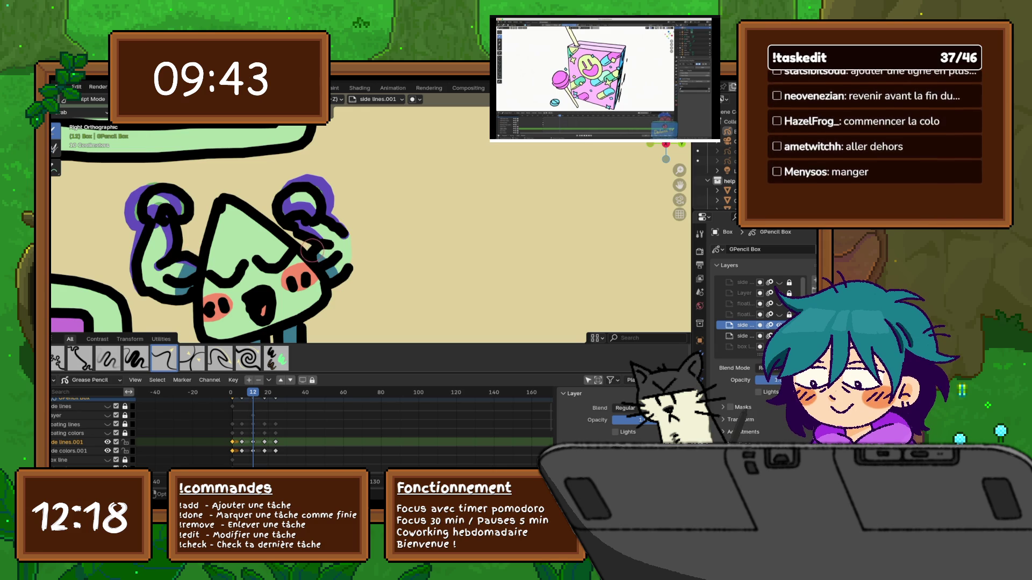
left_click_drag(317, 239, 301, 252)
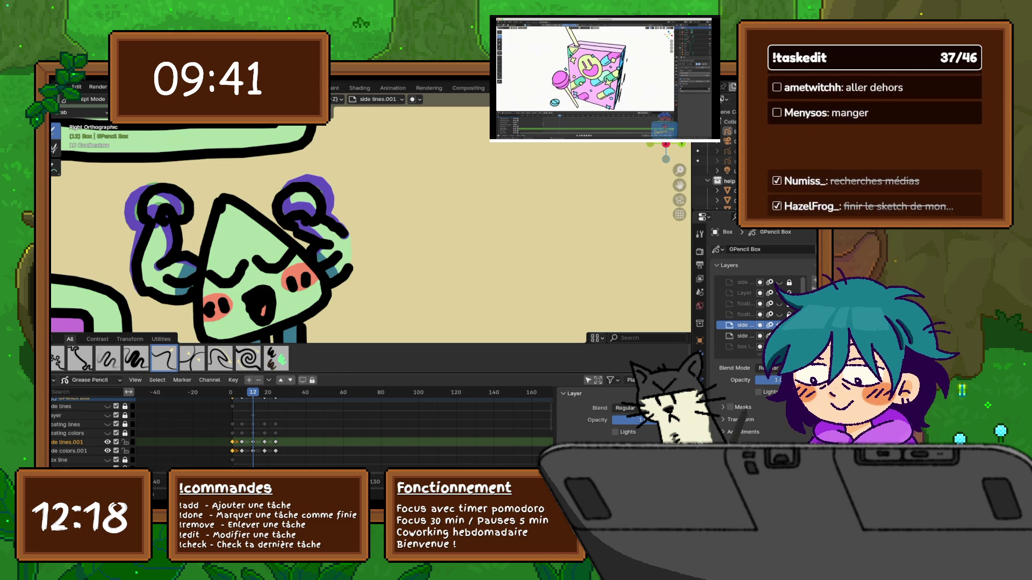
key("space")
key("Left")
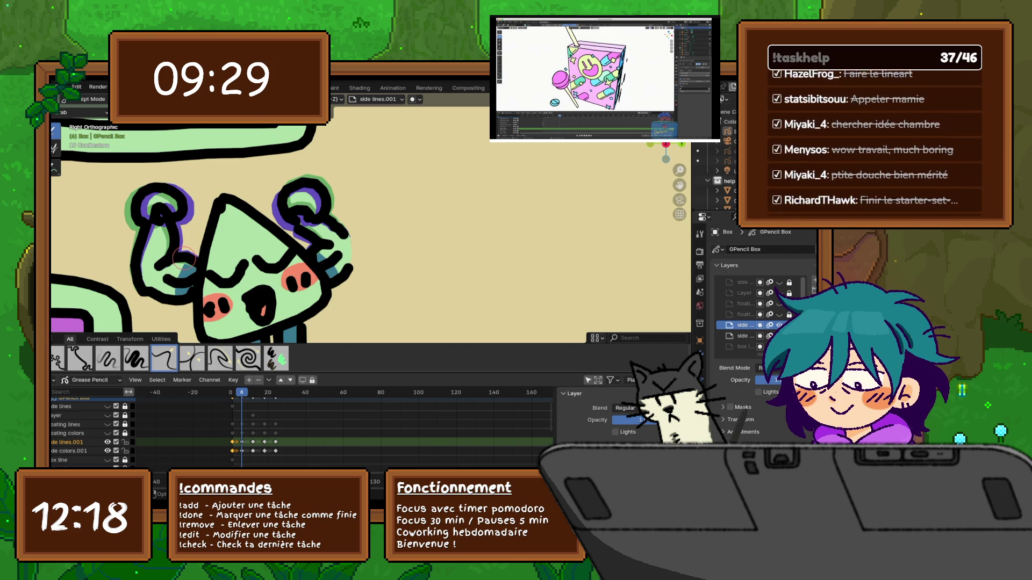
Review the arm-flex poses on frames 4, 8 and 3, then jump to frame 12.
key("Left")
key("Left")
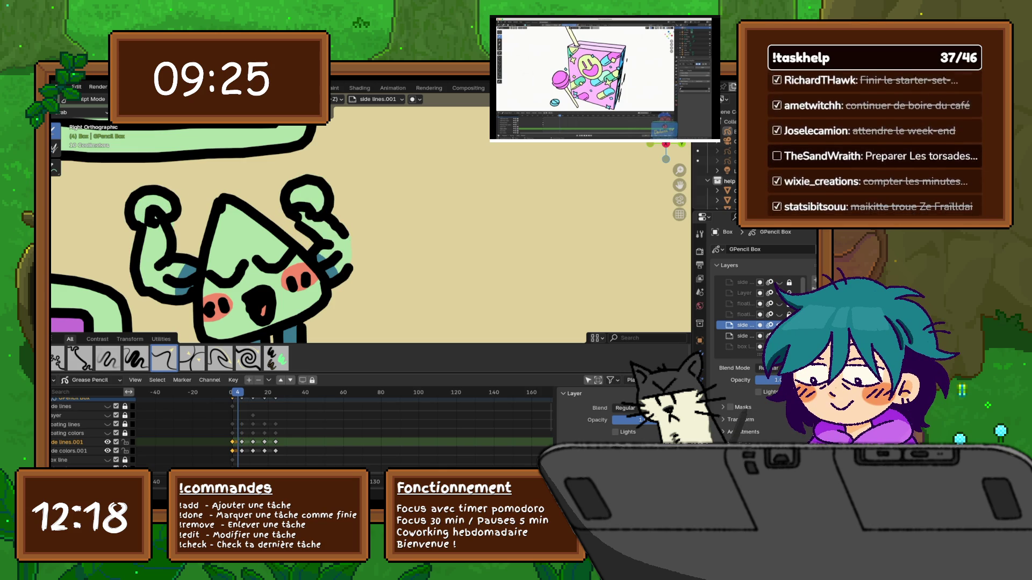
key("Right")
key("Right")
key("Right")
key("Right")
key("Right")
key("Right")
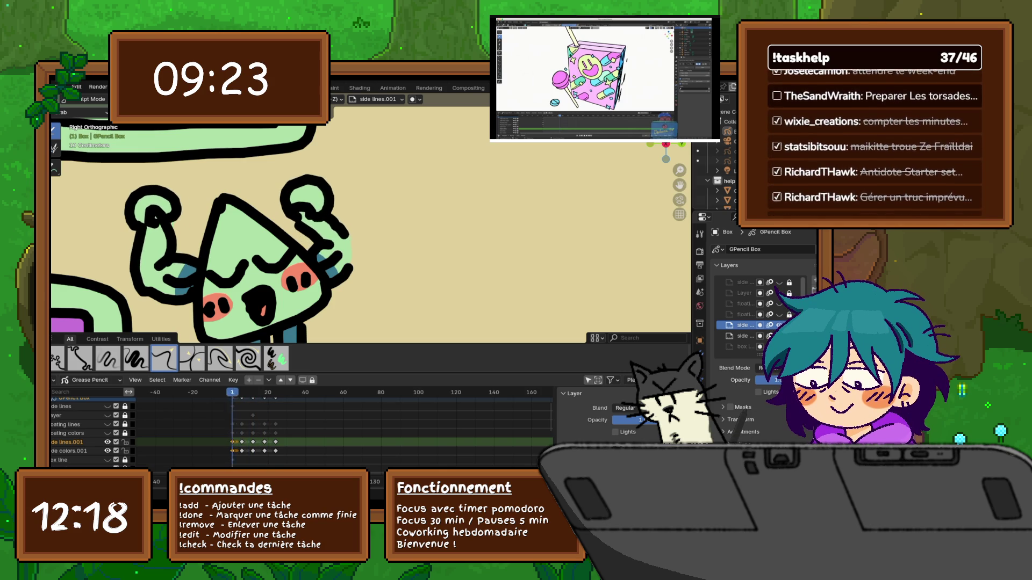
key("Left")
key("Left")
key("Left")
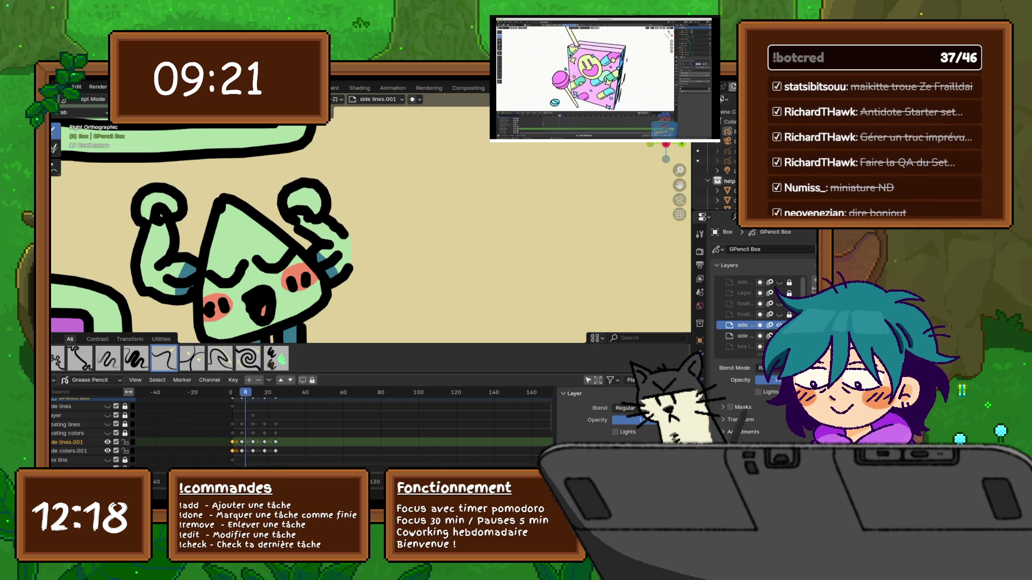
key("Right")
key("Right")
key("Right")
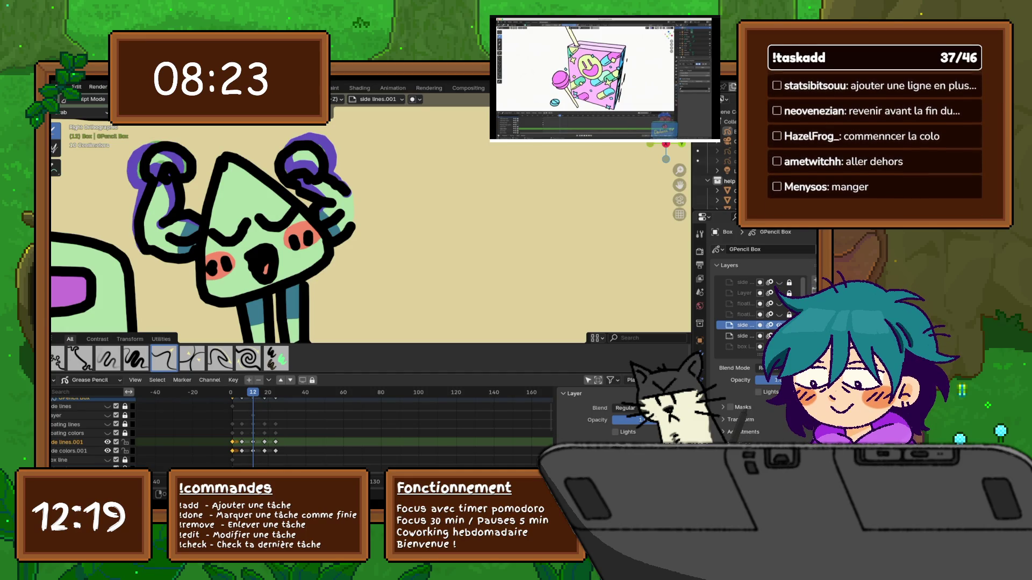
Recentre and zoom out to show the whole character, comparing frame 10 before returning to 12.
mouse_move(288, 261)
middle_mouse_down("shift")
mouse_move(346, 208)
mouse_move(336, 195)
mouse_move(335, 229)
middle_mouse_up("shift")
scroll(344, 219, "down", 2)
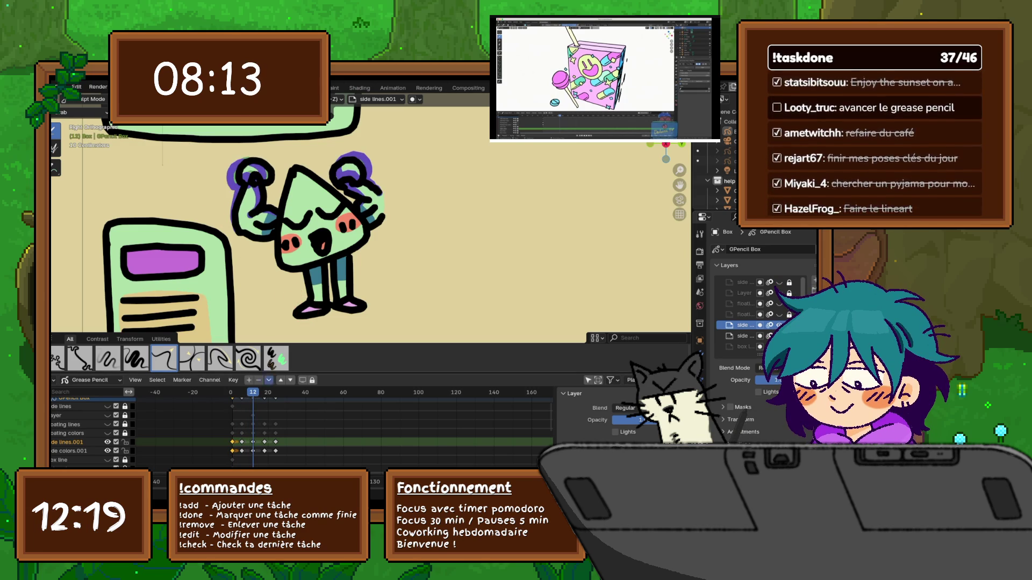
key("Left")
key("Left")
key("Right")
key("Right")
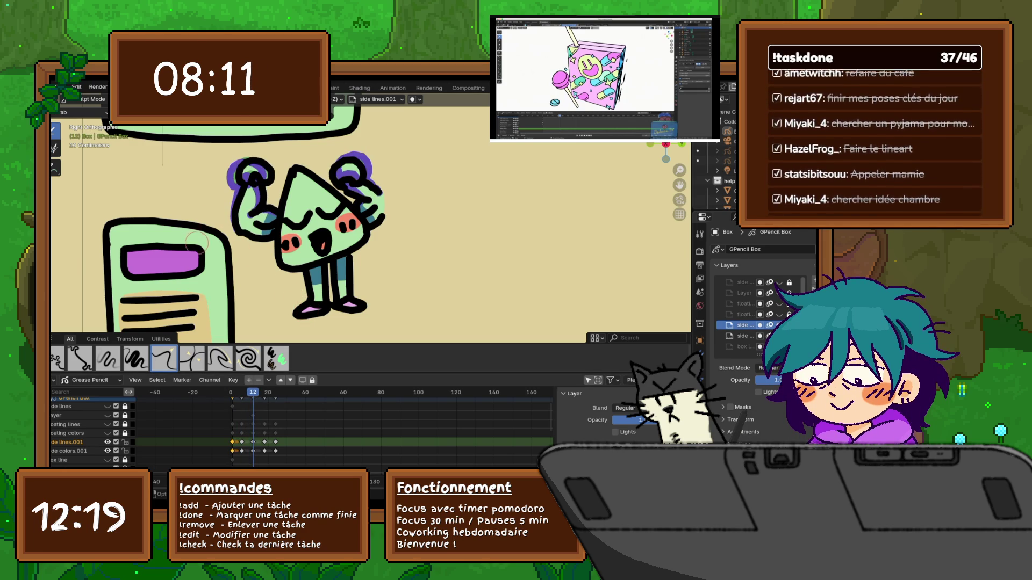
In Edit Mode, select all character strokes on frame 12, rotate and shift them slightly, then play back.
left_click(91, 99)
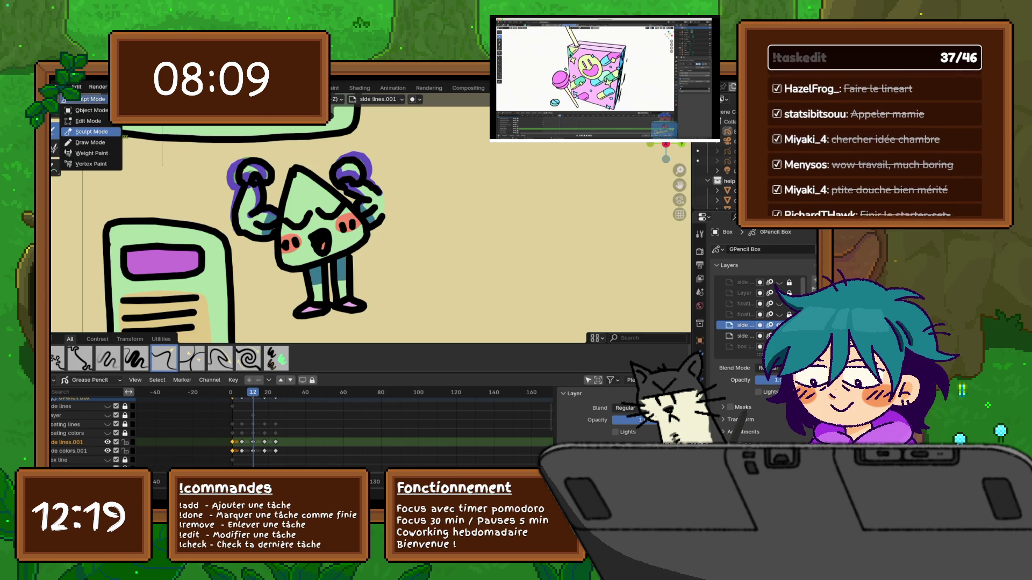
left_click(80, 119)
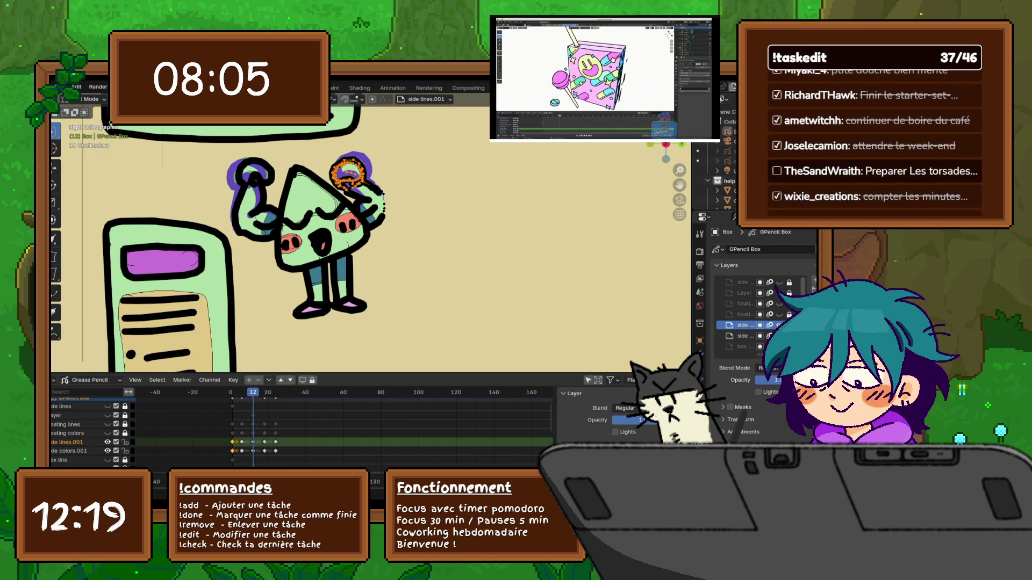
mouse_move(323, 267)
left_mouse_down()
mouse_move(260, 263)
mouse_move(239, 244)
mouse_move(217, 167)
mouse_move(301, 148)
mouse_move(357, 156)
mouse_move(398, 247)
left_mouse_up()
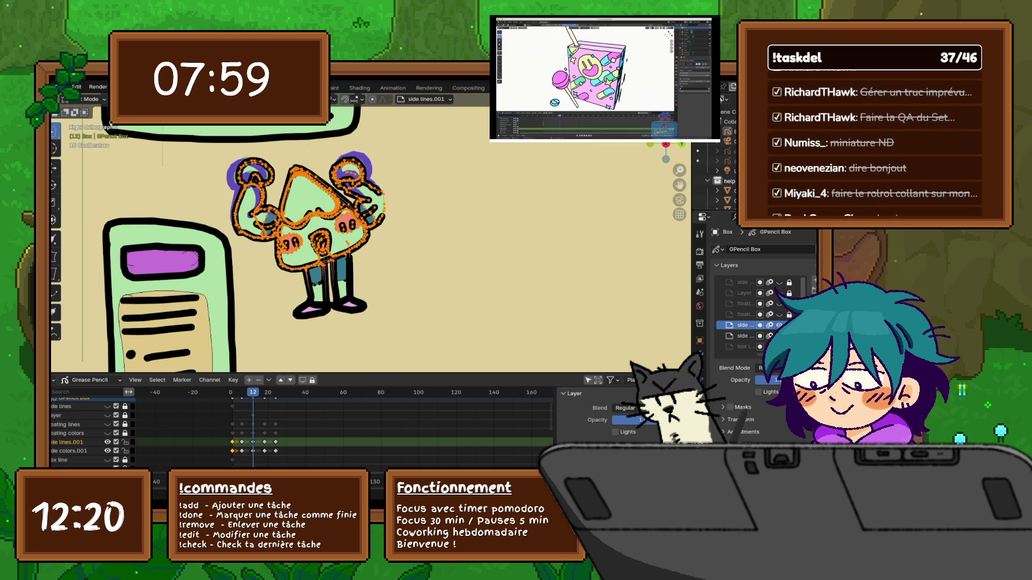
key("r")
key("Return")
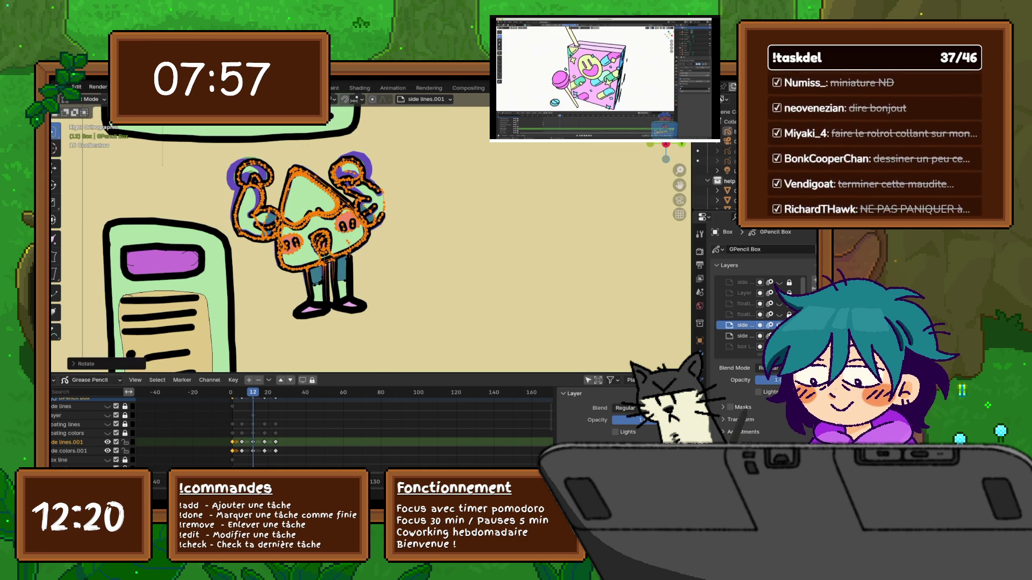
key("g")
key("Return")
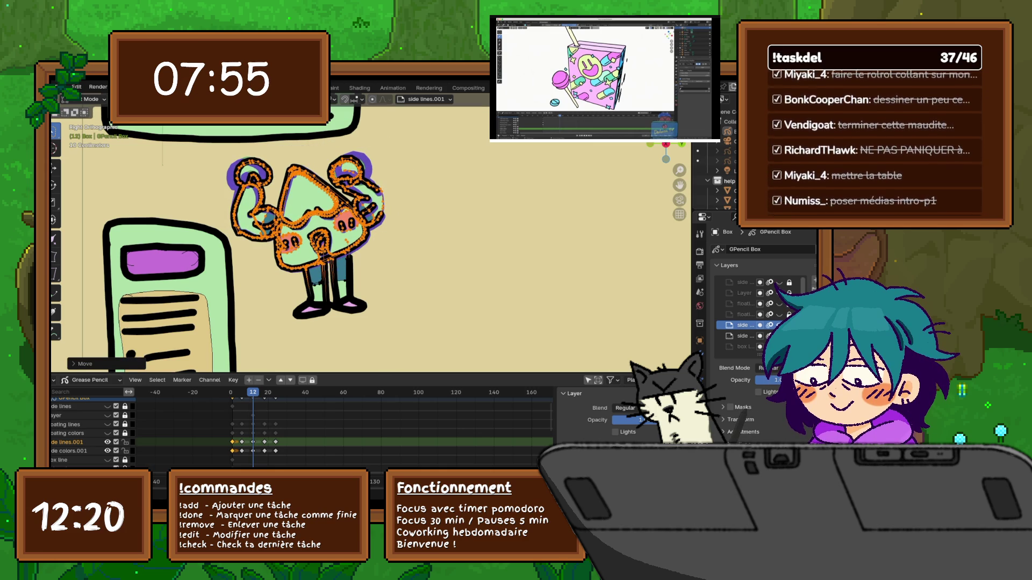
key("space")
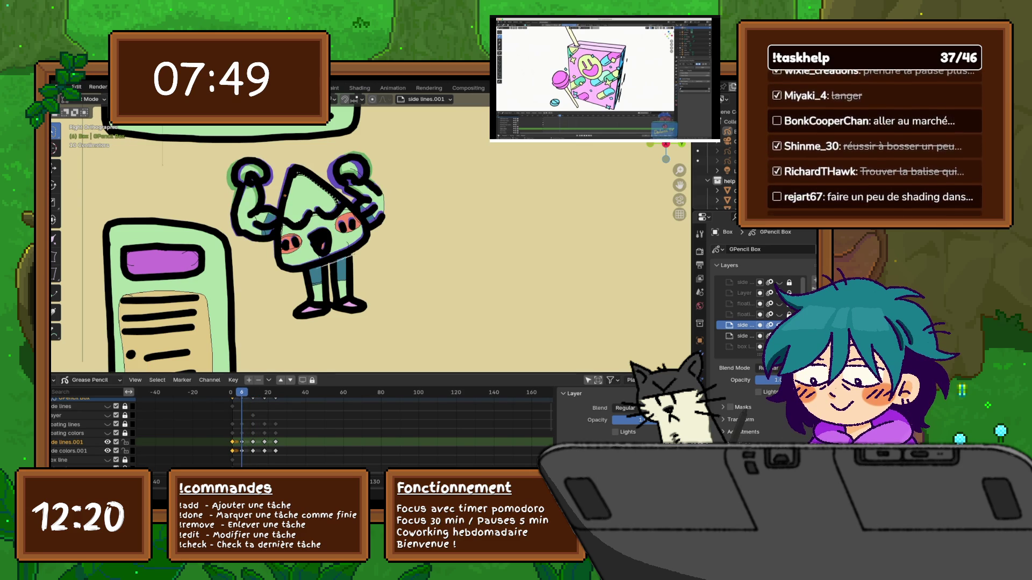
Reselect the character, shift and rotate it a little further, and review the motion.
mouse_move(349, 273)
left_mouse_down()
mouse_move(245, 259)
mouse_move(217, 195)
mouse_move(352, 149)
mouse_move(401, 215)
mouse_move(371, 253)
left_mouse_up()
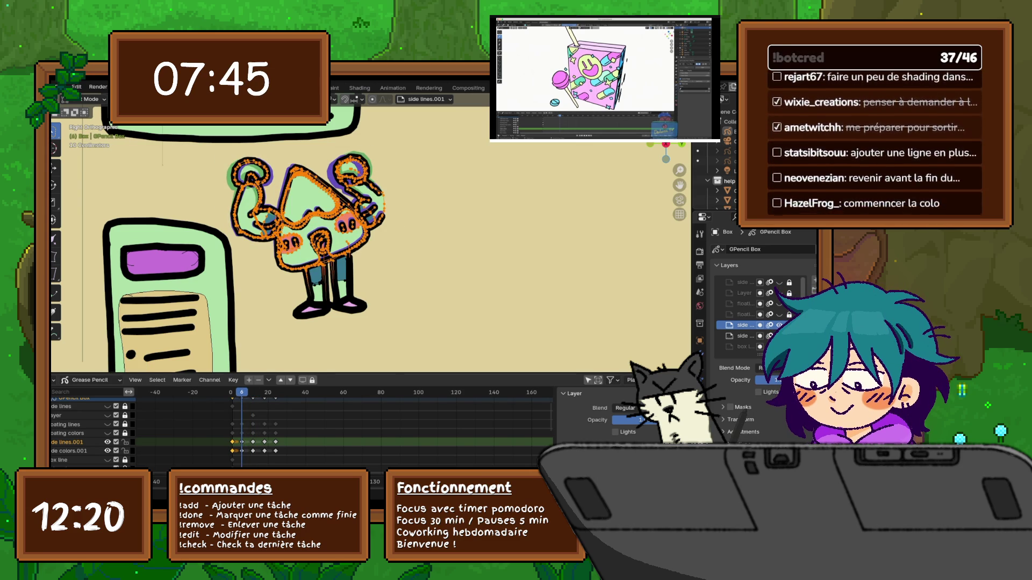
key("g")
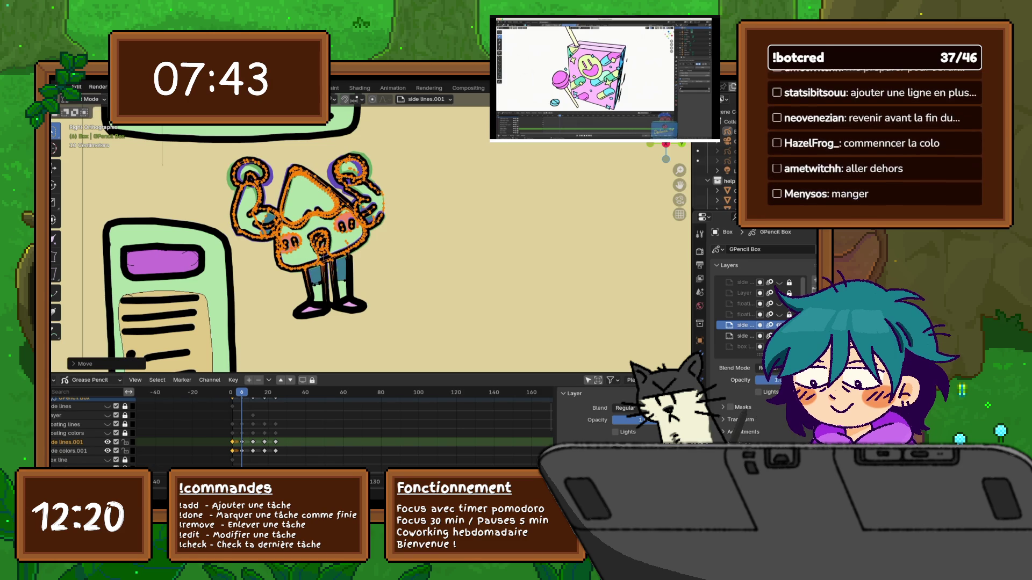
key("r")
key("Return")
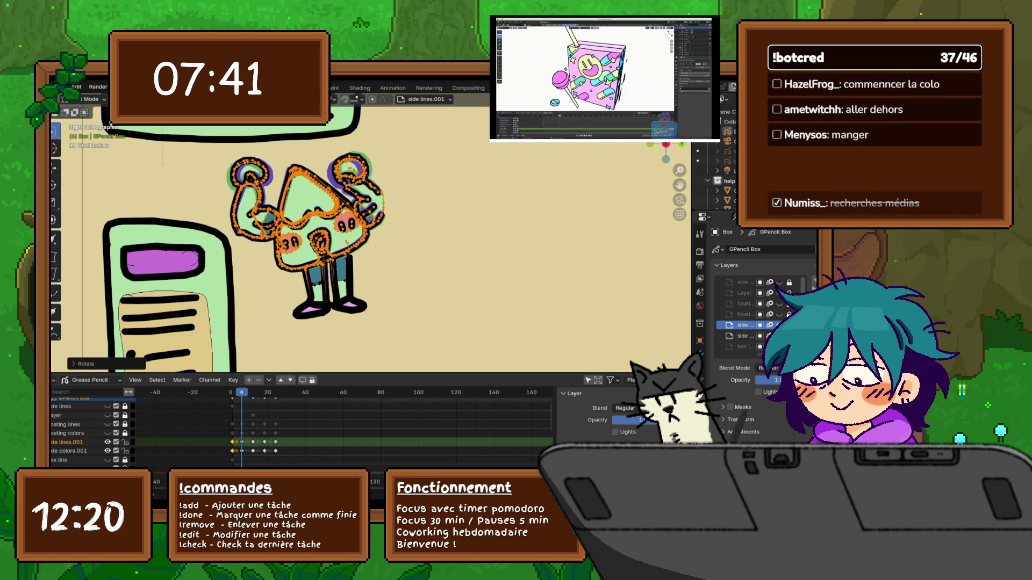
key("space")
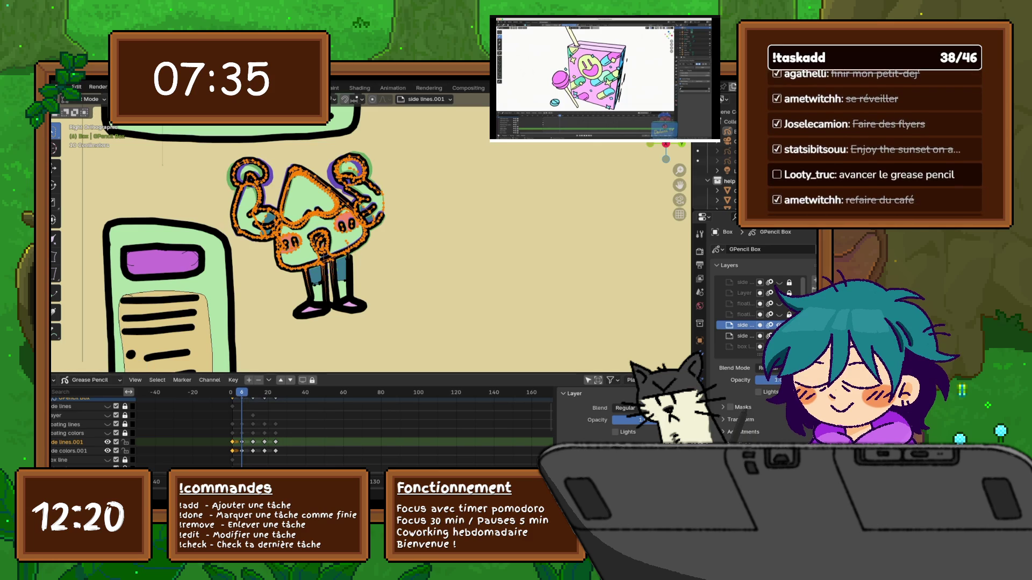
key("r")
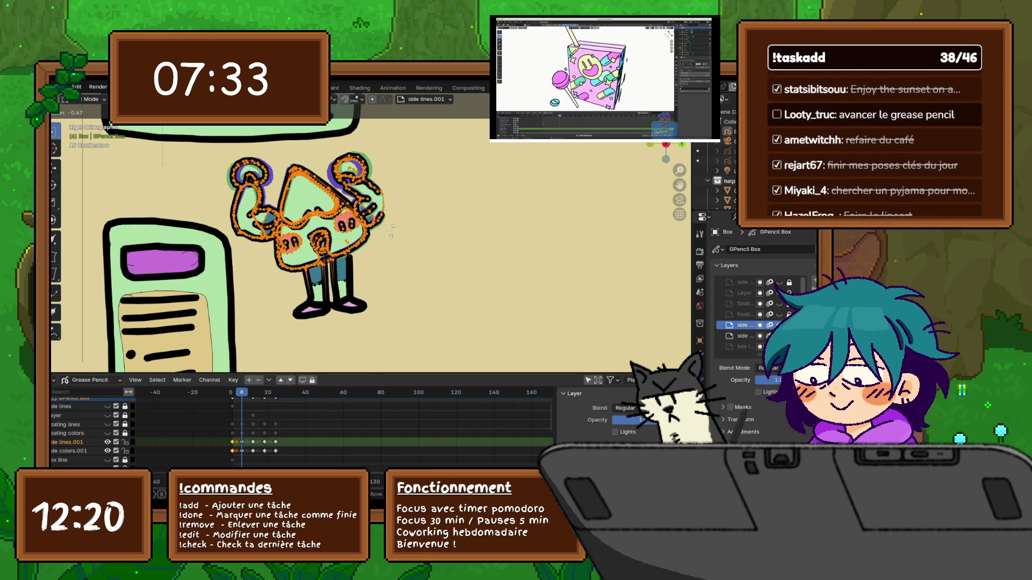
left_click(391, 232)
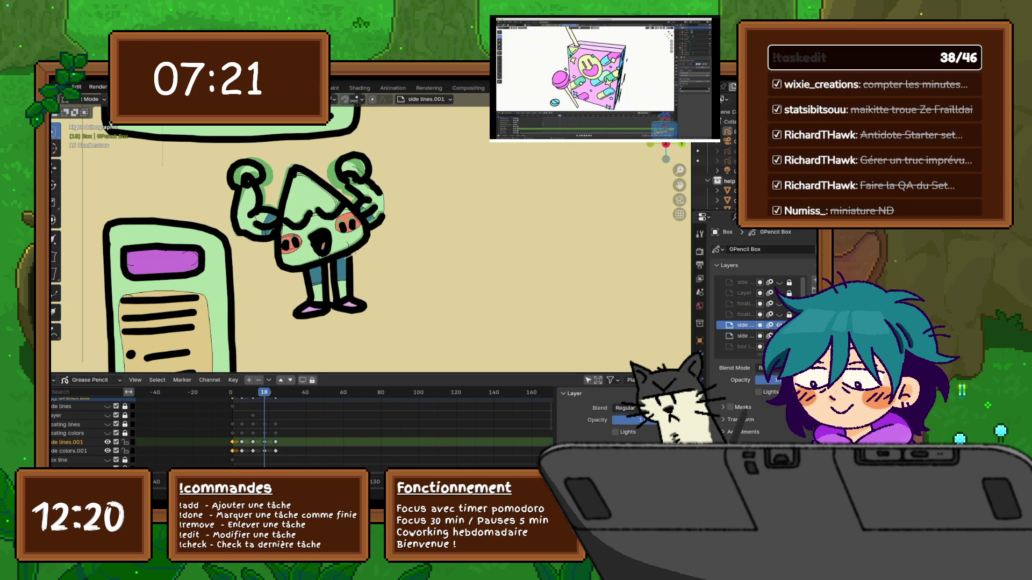
Lasso-select the character, tilt and nudge it, then step through frames back to frame 18.
mouse_move(352, 271)
left_mouse_down()
mouse_move(237, 241)
mouse_move(226, 159)
mouse_move(371, 225)
left_mouse_up()
mouse_move(376, 161)
left_mouse_down()
mouse_move(411, 252)
mouse_move(366, 290)
left_mouse_up()
key("r")
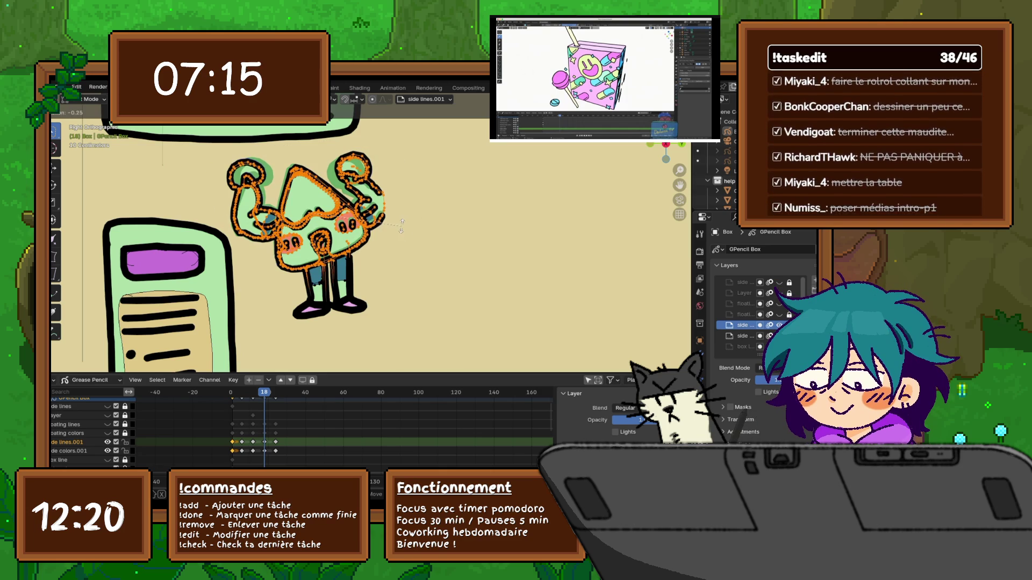
key("Return")
key("g")
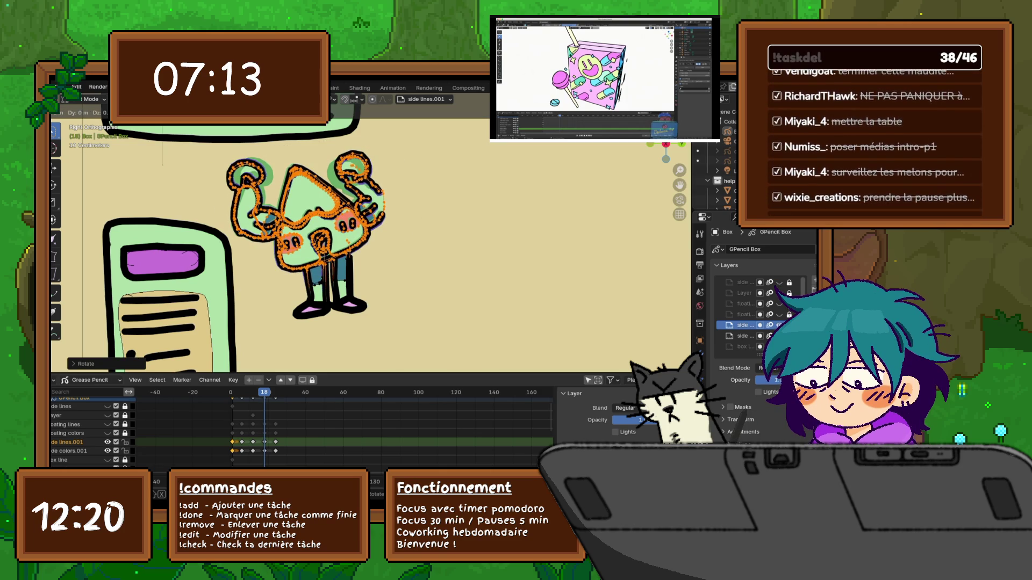
key("Return")
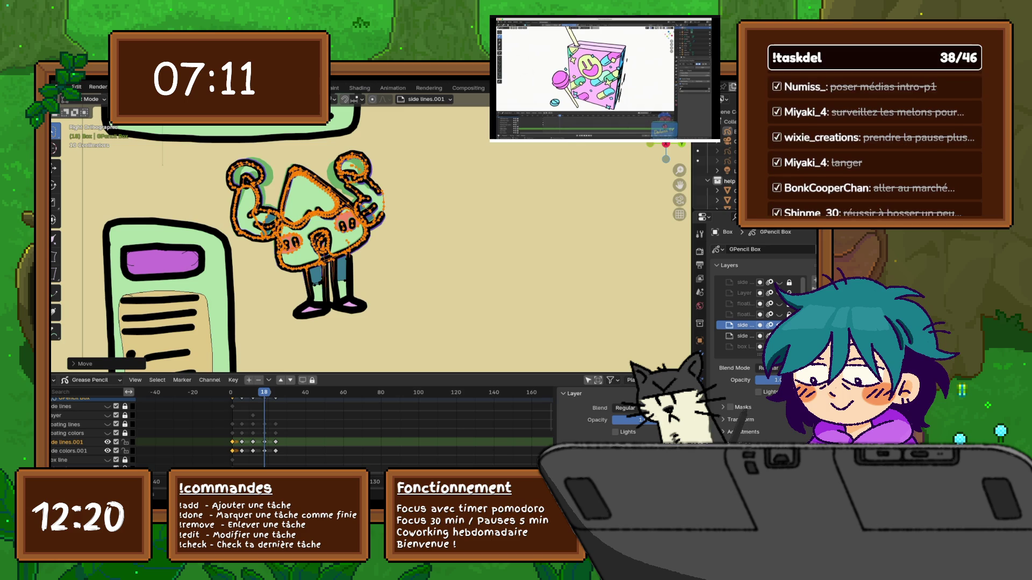
key("Down")
key("Up")
key("Up")
key("Down")
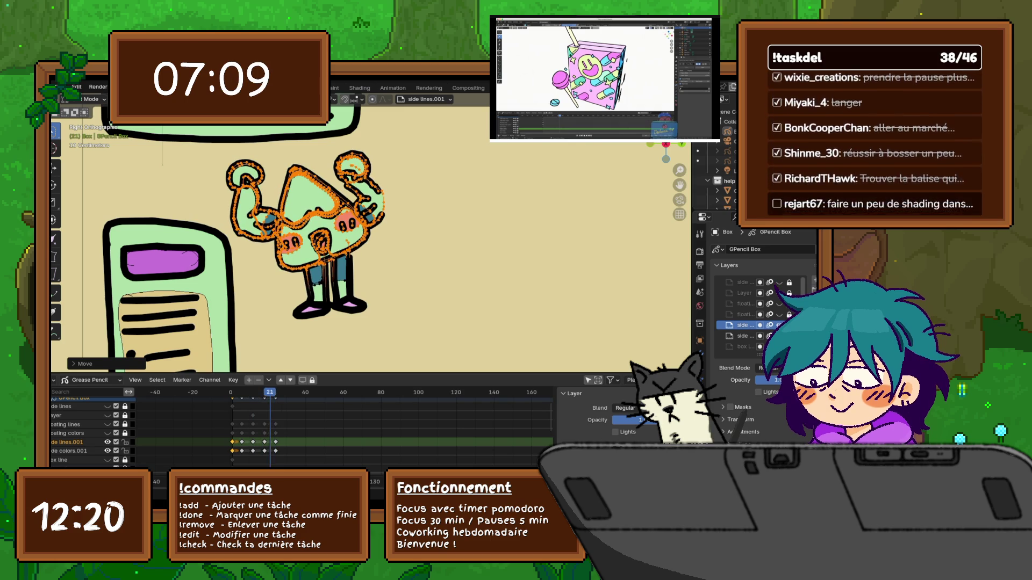
Rotate the character slightly on frame 18, play from frame 12, then deselect all strokes.
key("r")
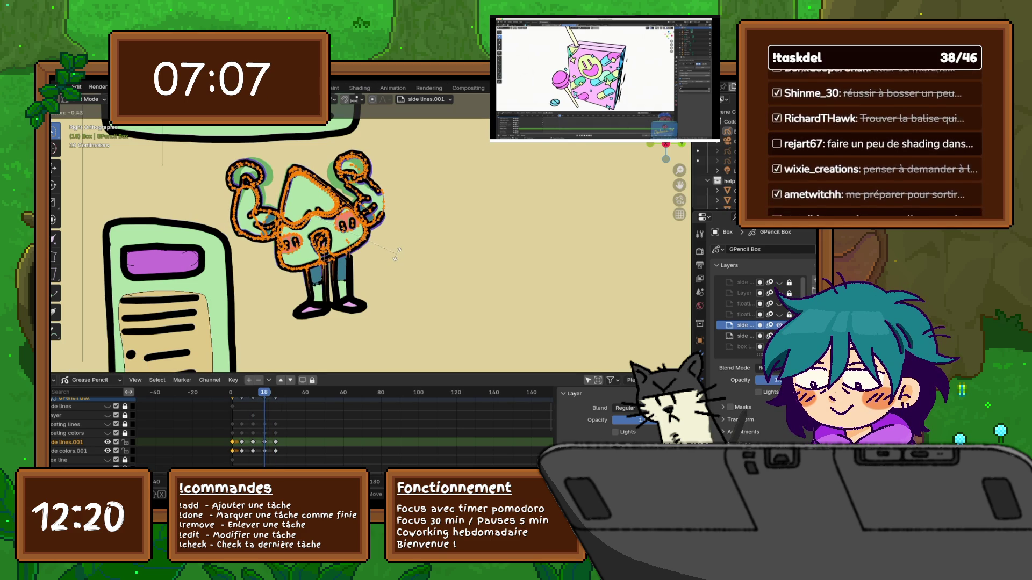
key("Return")
key("Left")
key("Left")
key("Left")
key("Left")
key("Left")
key("Left")
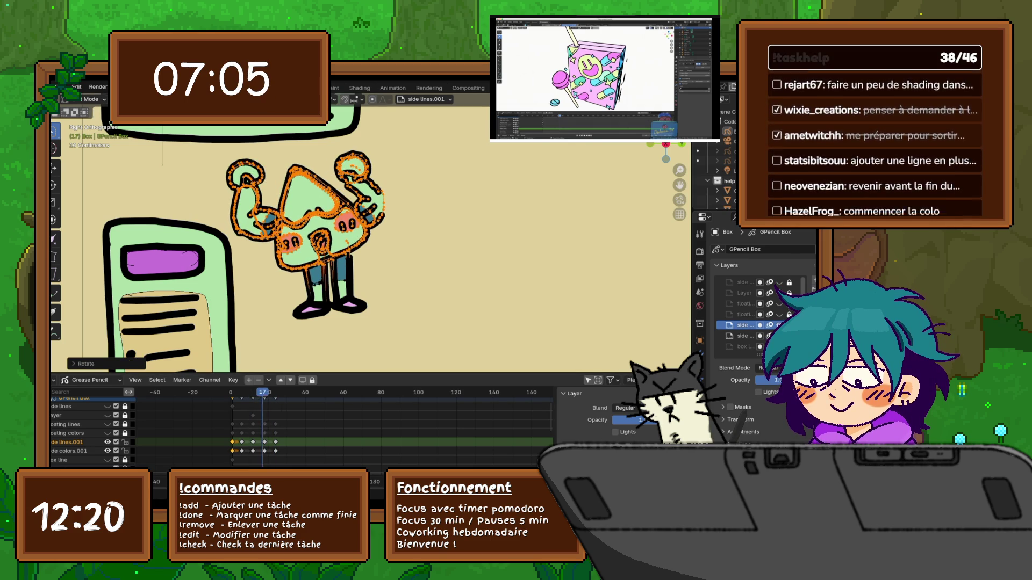
key("space")
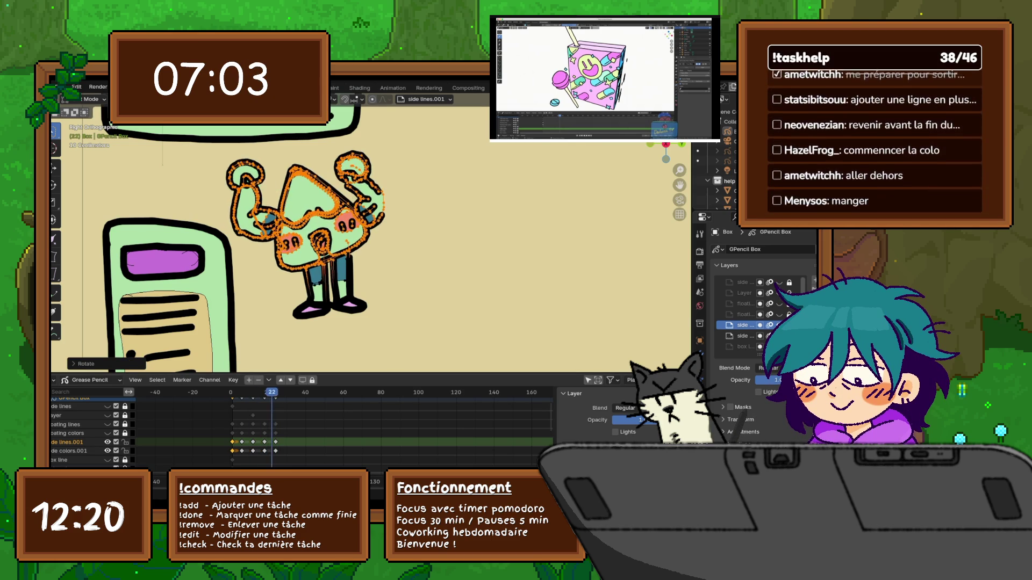
key("Escape")
key("alt+a")
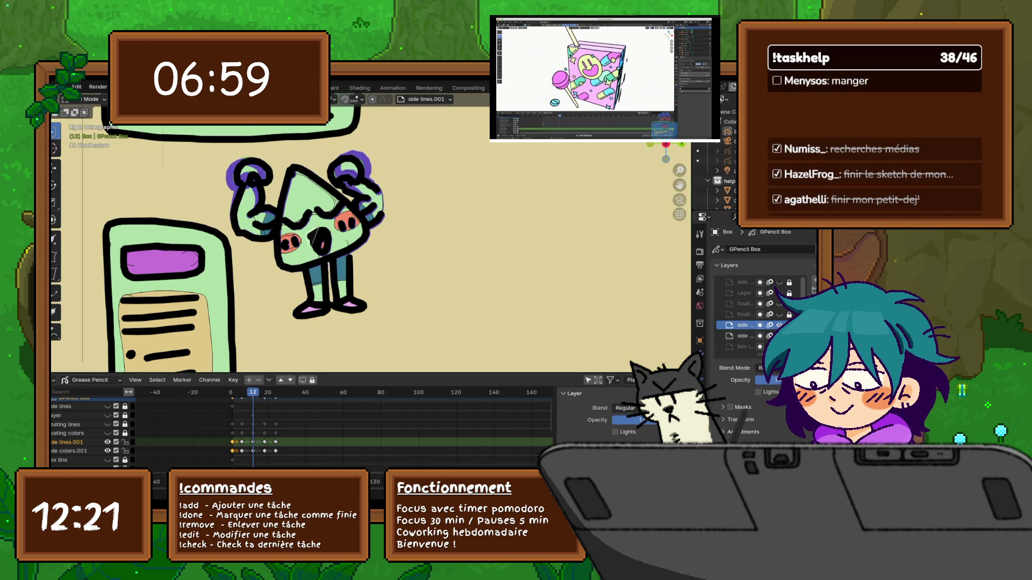
Select the open mouth strokes on frame 12, scale them up slightly, deselect and play back to check.
left_click(320, 245)
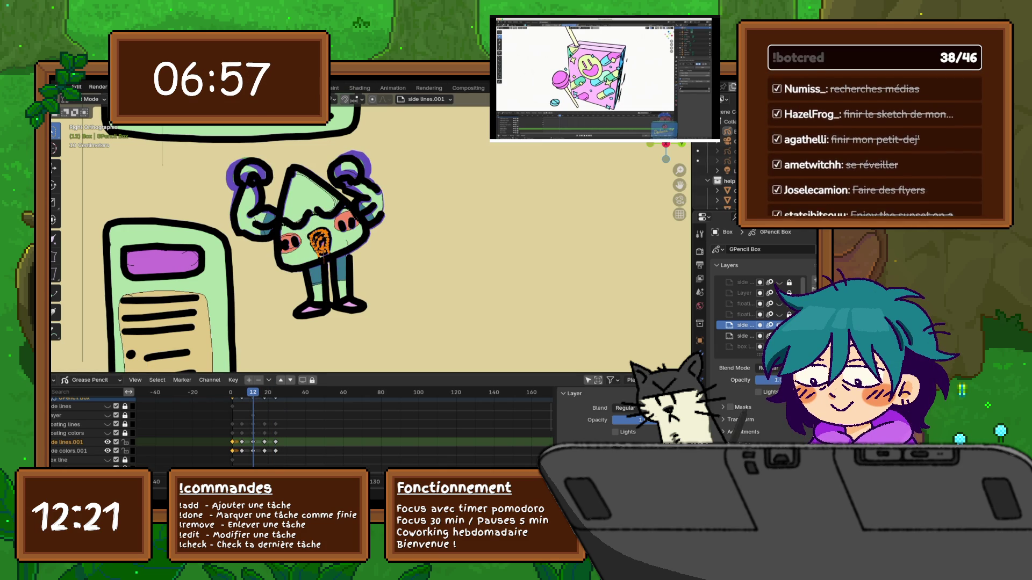
key("s")
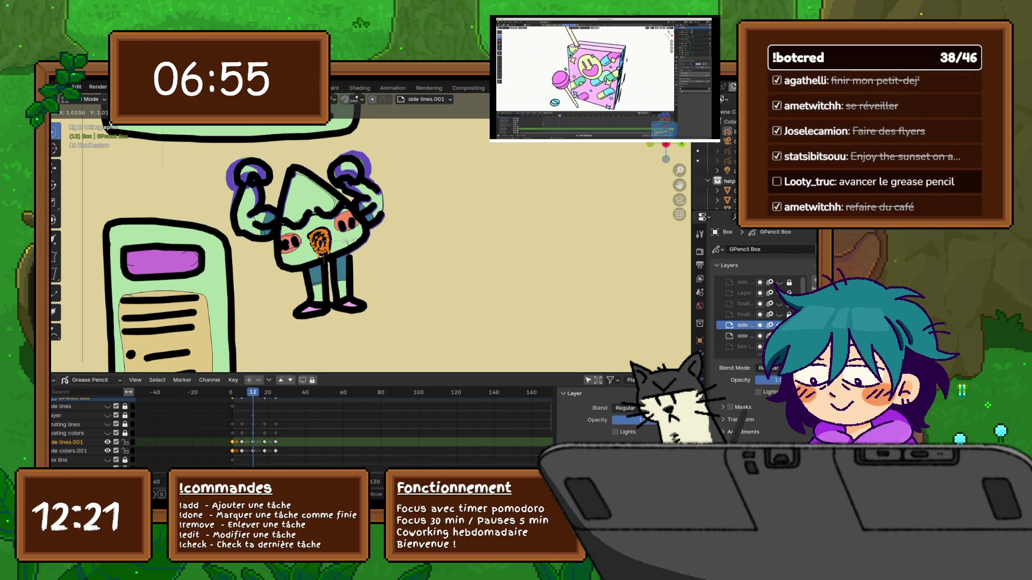
left_click(355, 237)
key("ctrl+z")
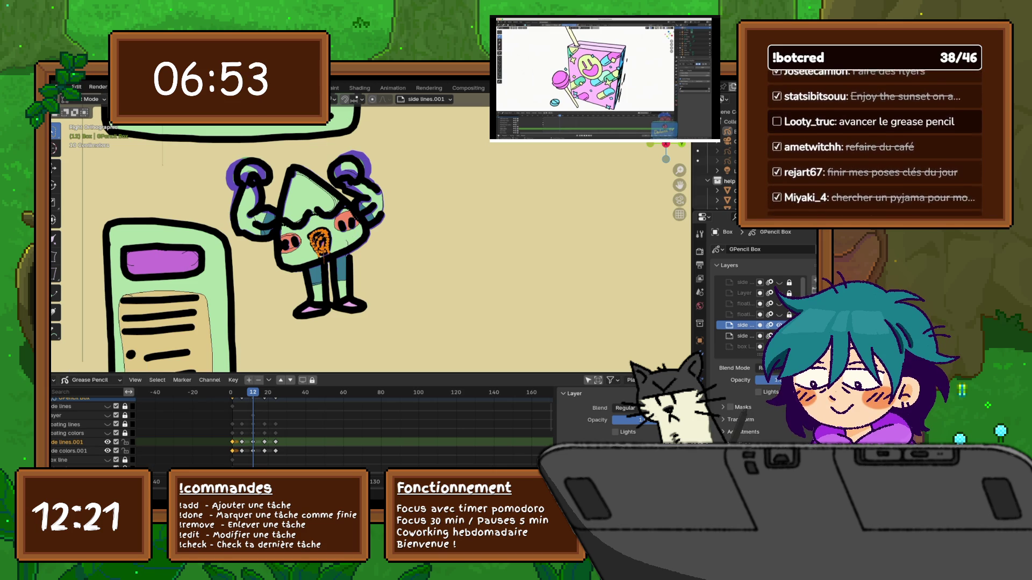
scroll(371, 237, "down", 3)
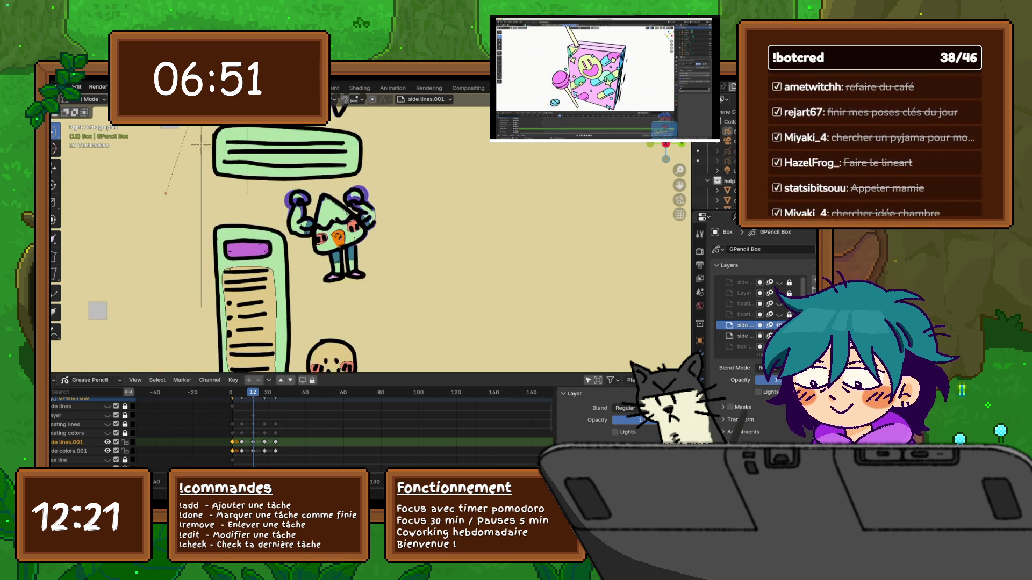
scroll(371, 237, "up", 8)
key("alt+a")
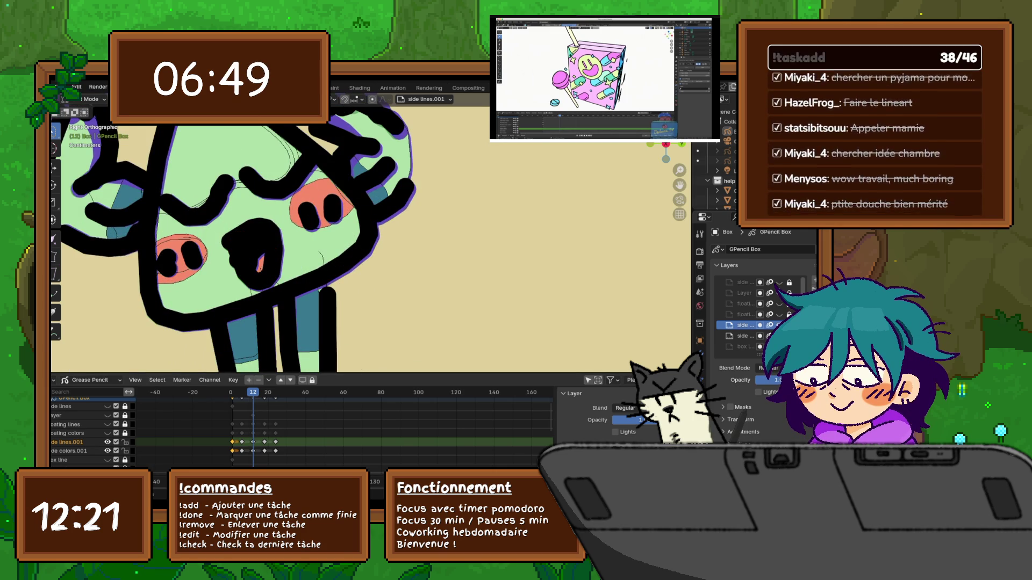
key("space")
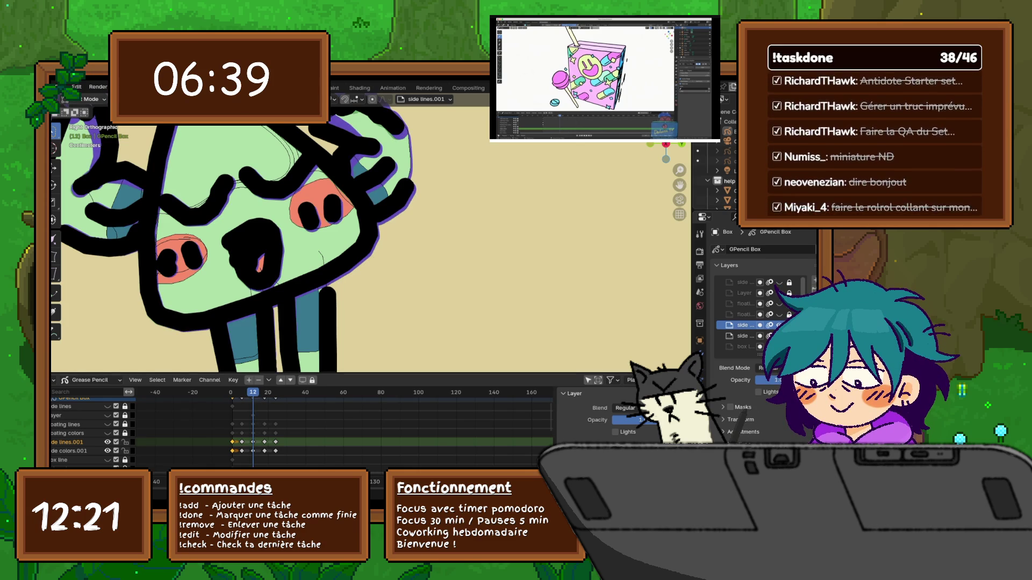
left_click(88, 99)
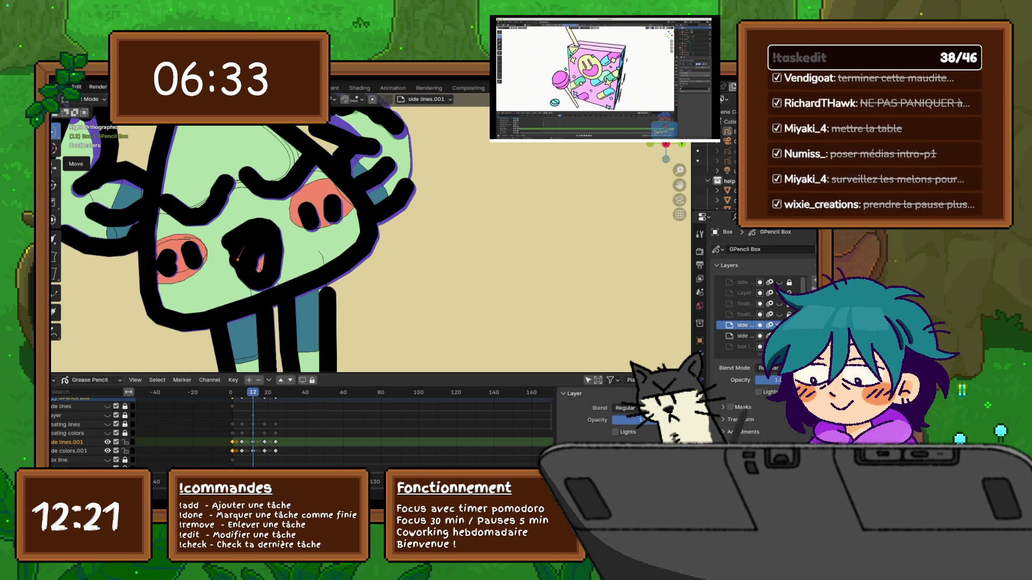
Grab the point beside the mouth repeatedly and nudge it slightly down-right on frame 12.
key("g")
key("shift+x")
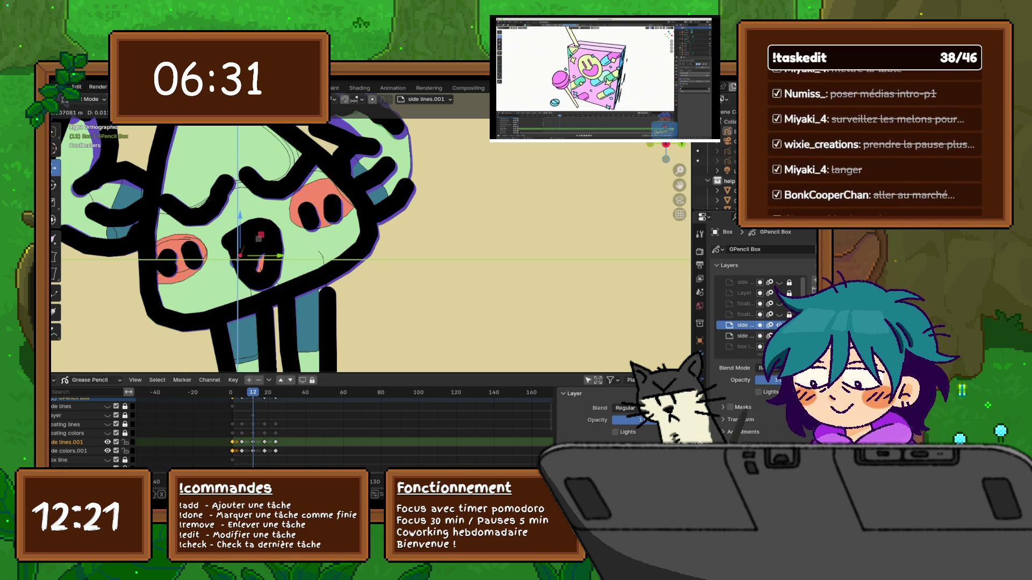
key("Return")
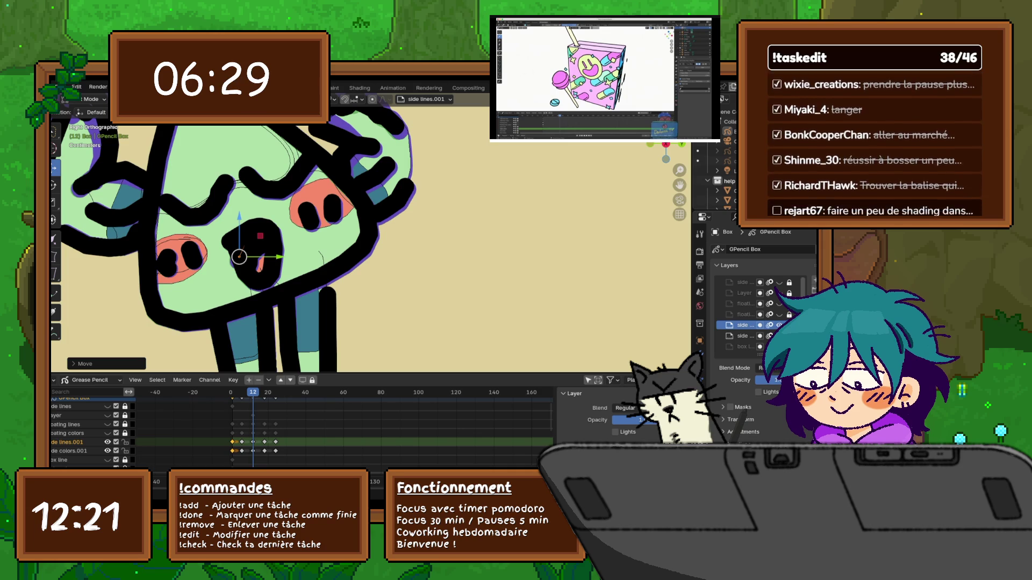
key("g")
key("shift+x")
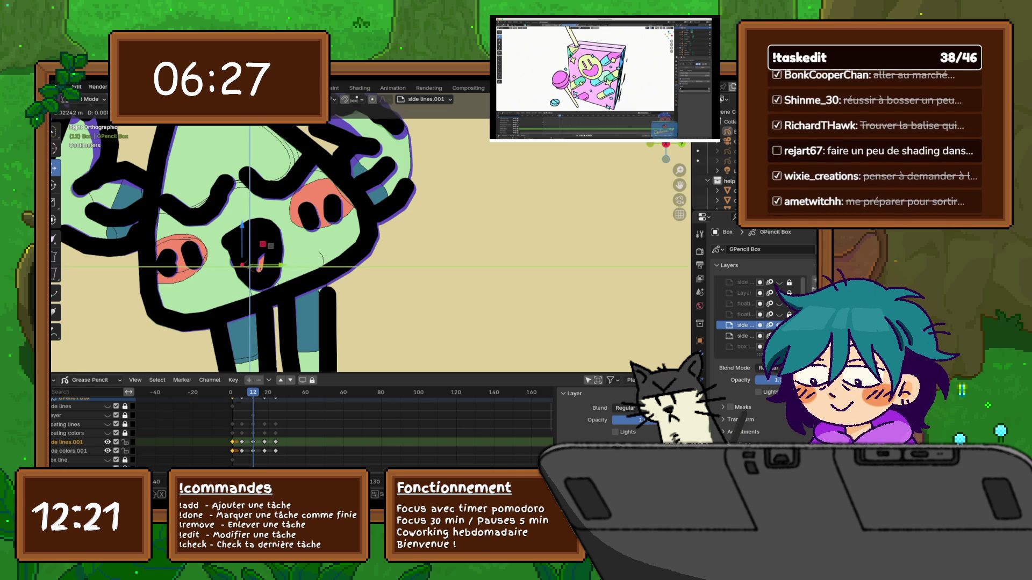
key("Return")
left_click_drag(248, 256, 261, 268)
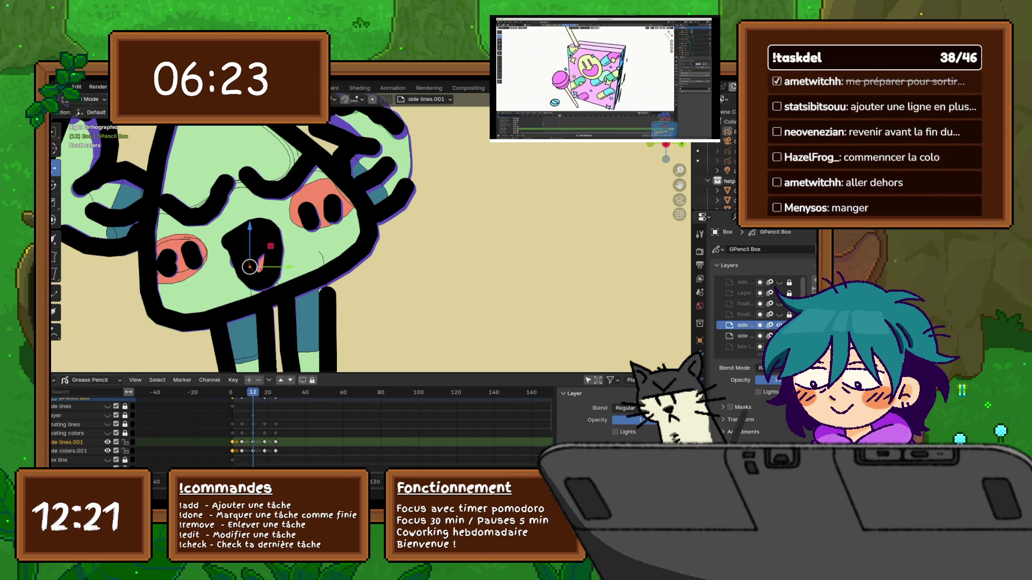
key("g")
key("shift+x")
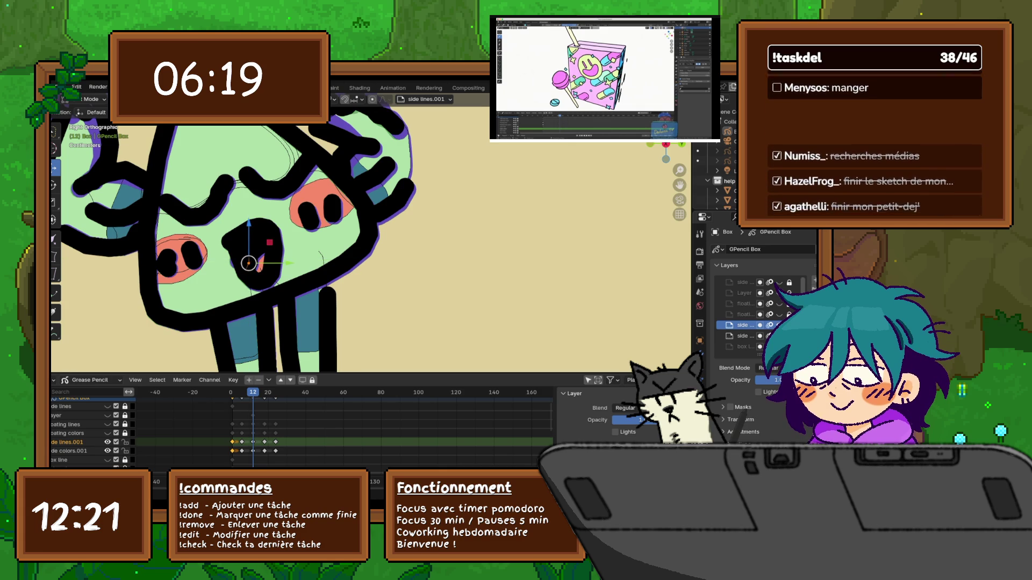
key("Return")
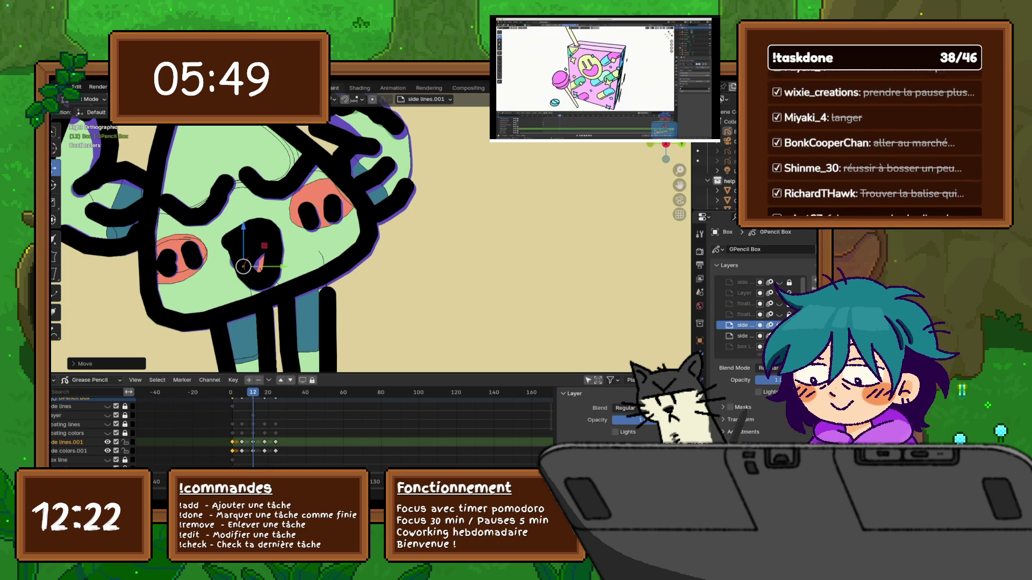
Step through keyframes to frame 6 and move the point near the mouth.
key("shift+Left")
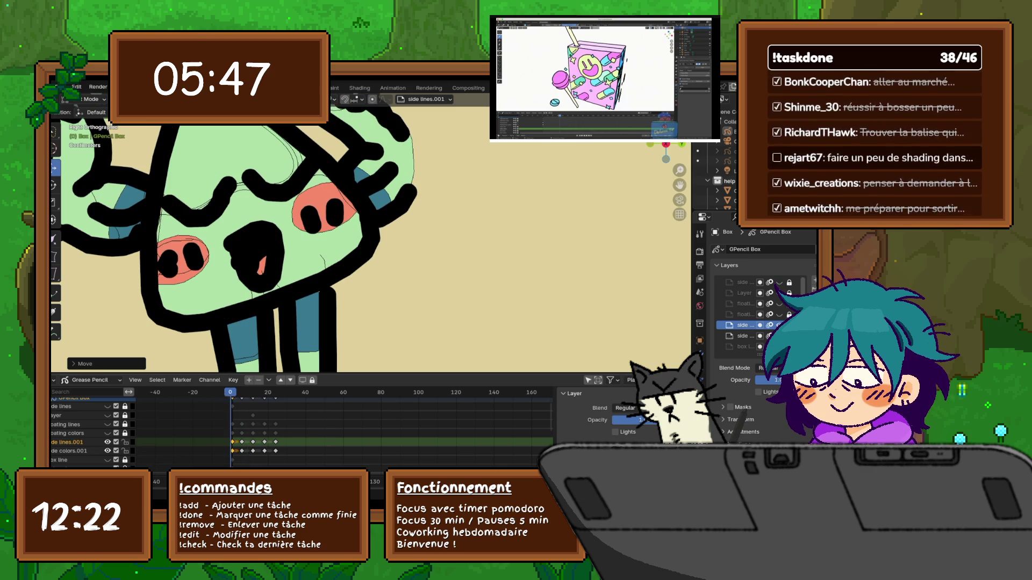
key("Right")
key("Right")
key("Up")
key("Up")
key("Down")
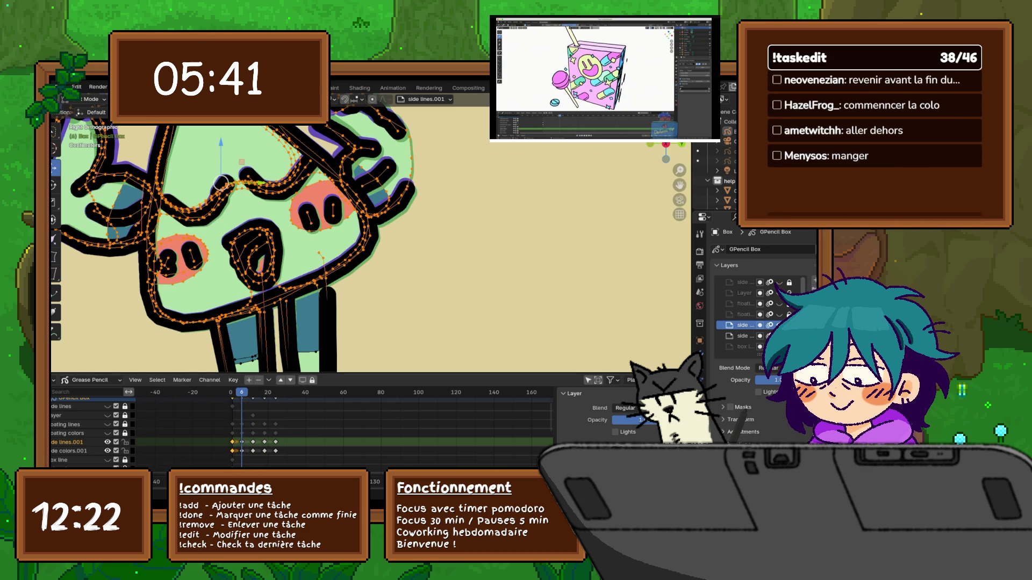
left_click(234, 262)
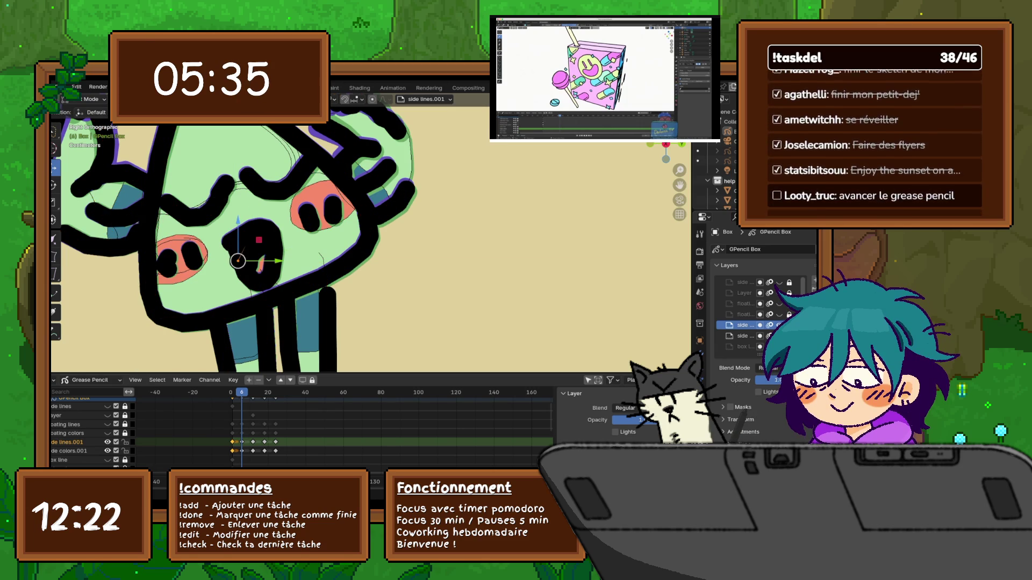
key("g")
left_click(242, 251)
Move the selected mouth point on frame 1, then go to the frame 18 keyframe.
key("Down")
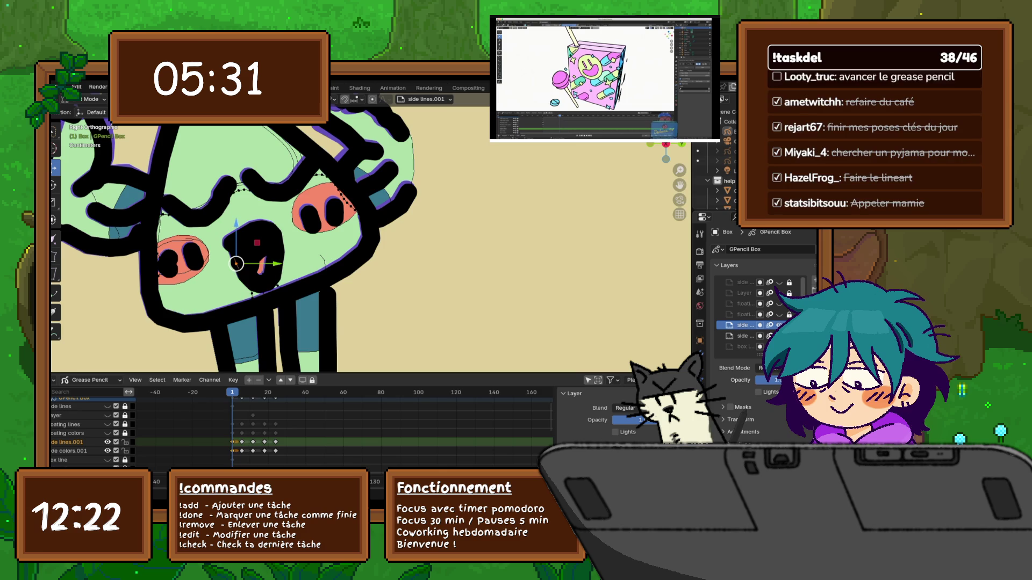
key("g")
left_click(263, 237)
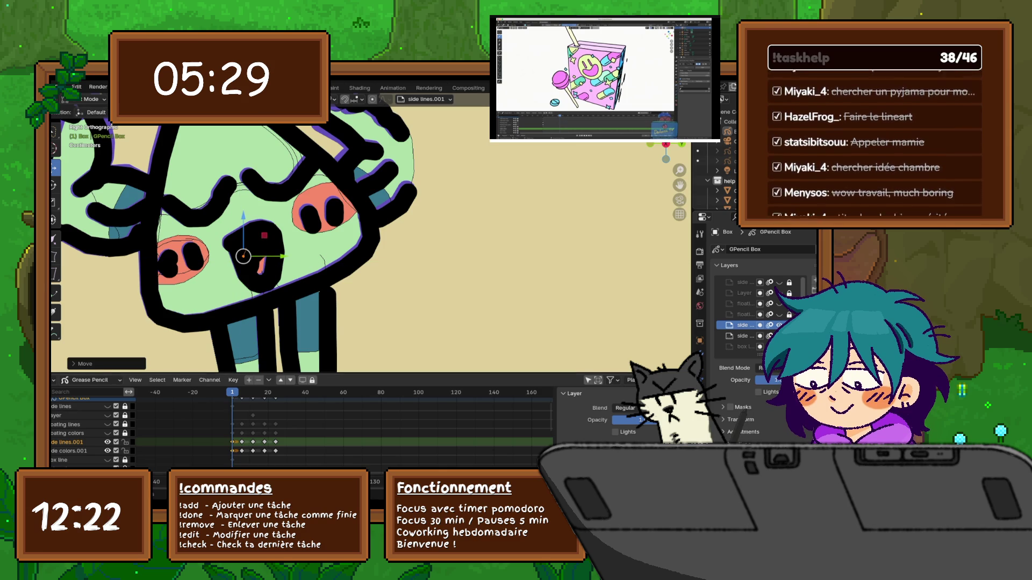
key("Up")
key("Up")
key("Up")
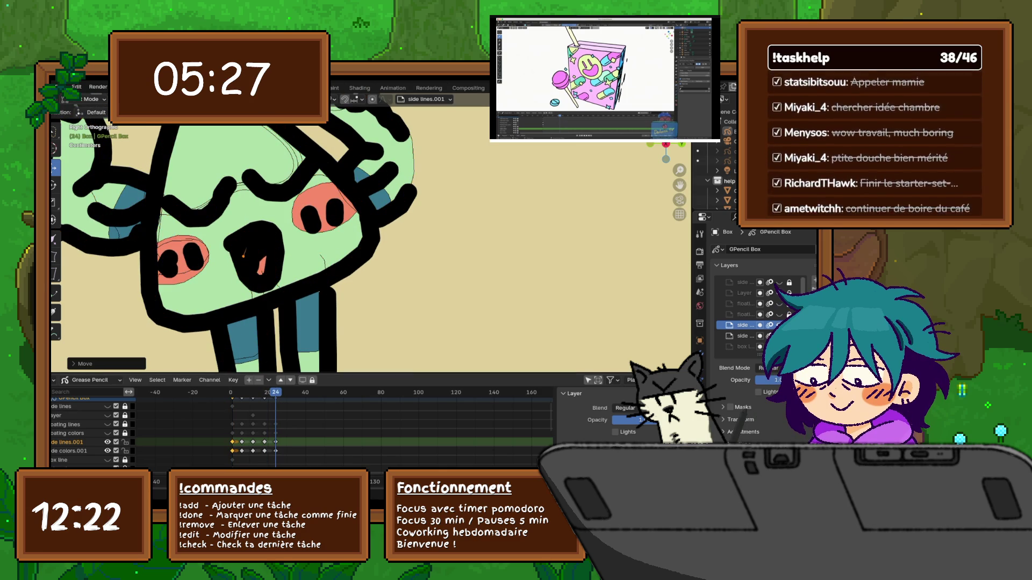
key("Left")
key("Left")
key("Left")
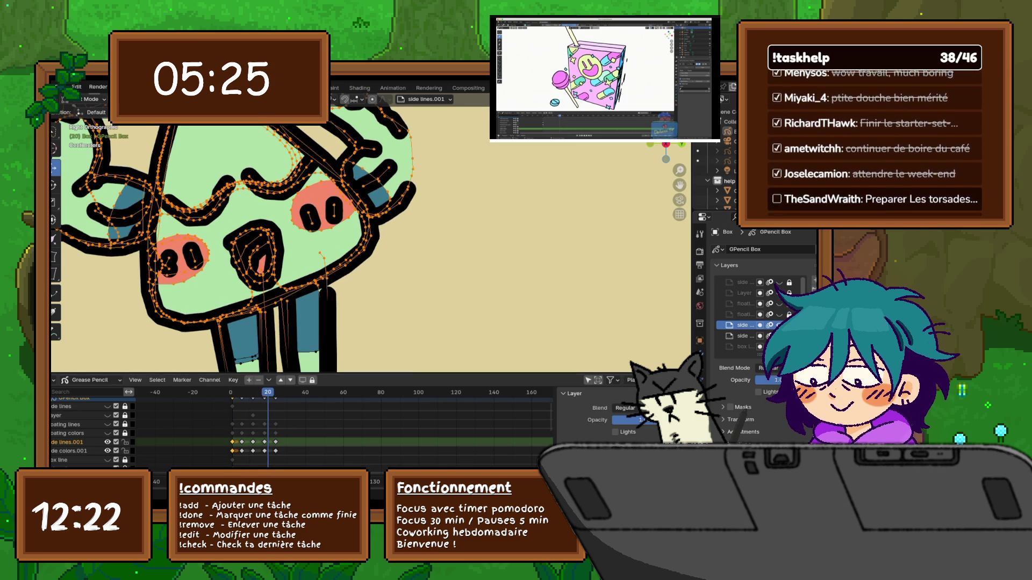
Shift the whole drawing slightly left on frame 18 and slightly down on frame 24.
key("Tab")
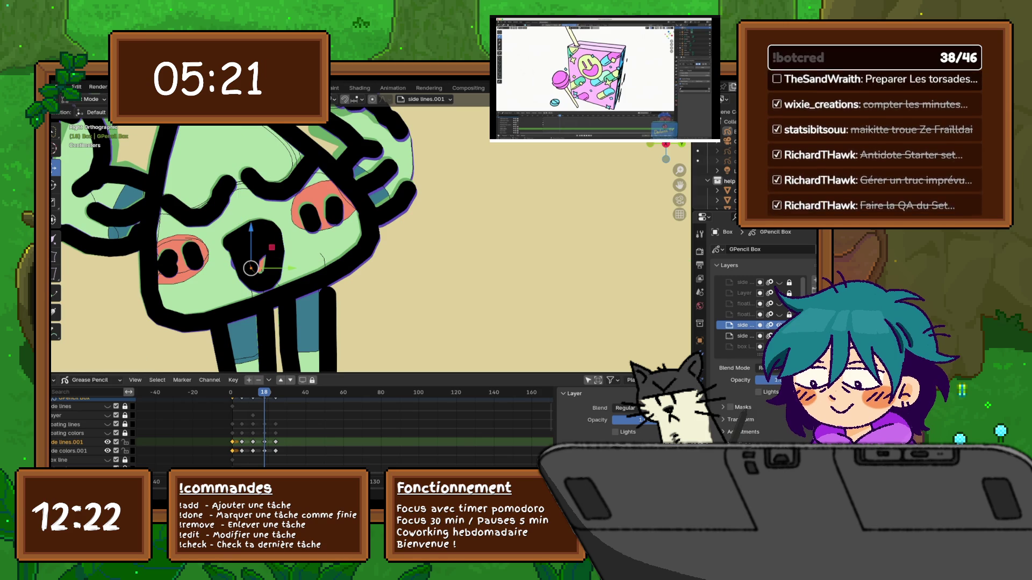
key("g")
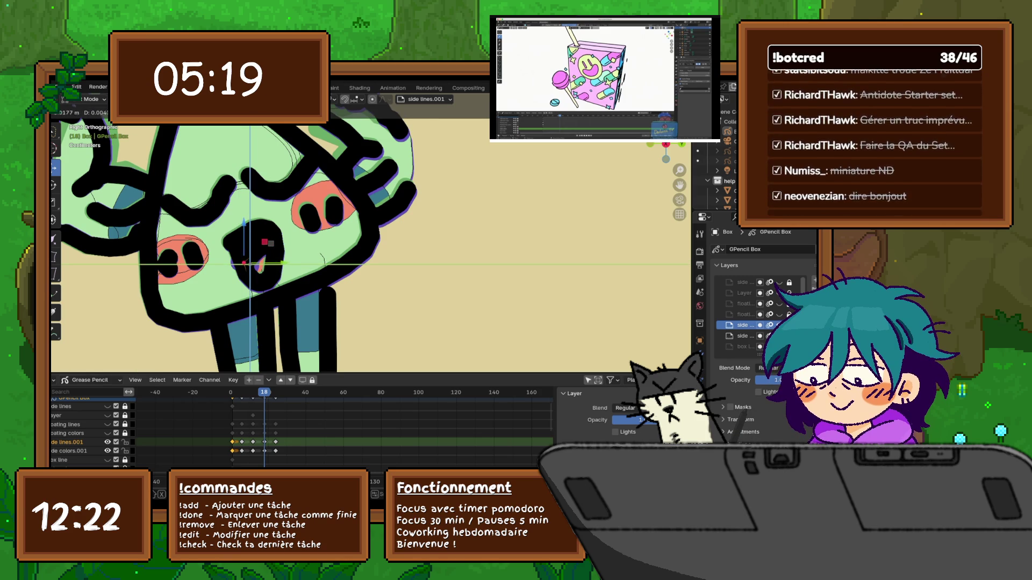
key("Return")
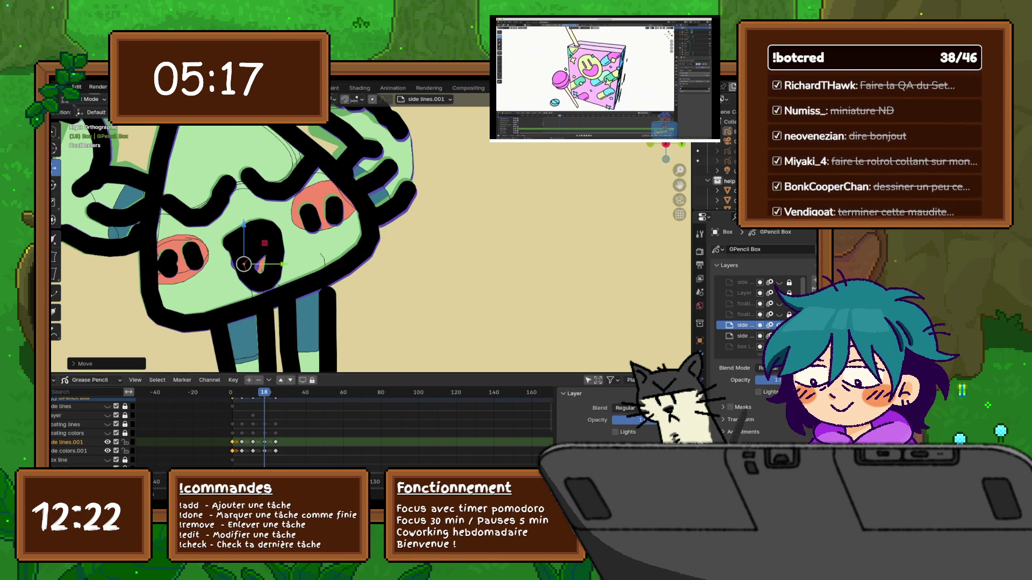
key("Up")
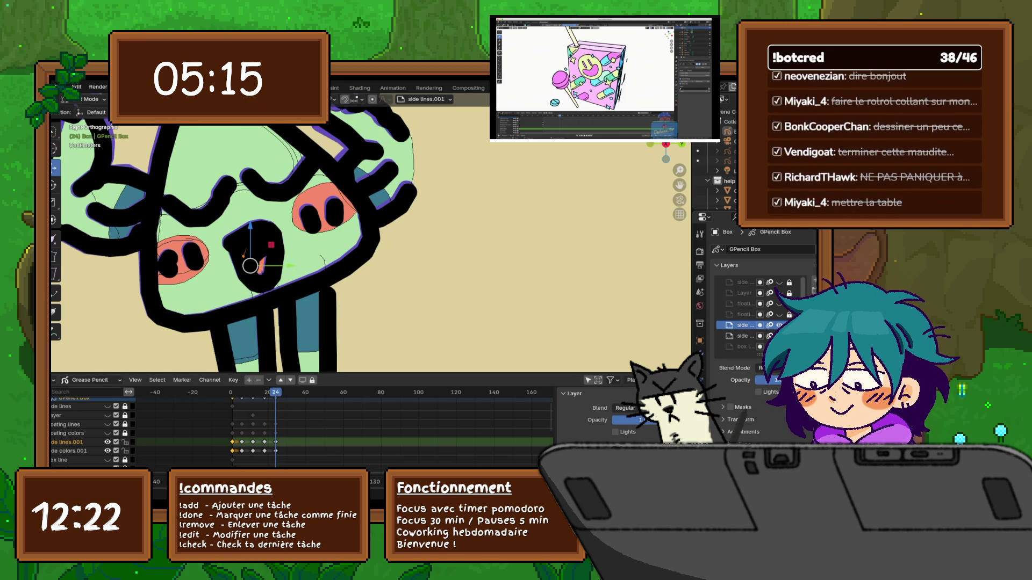
key("g")
key("Return")
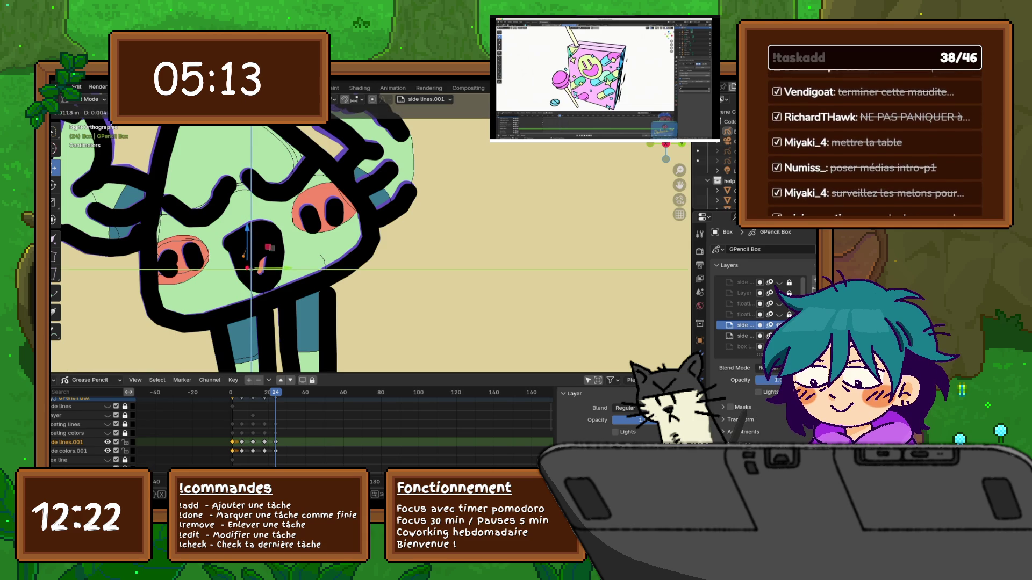
key("g")
key("Return")
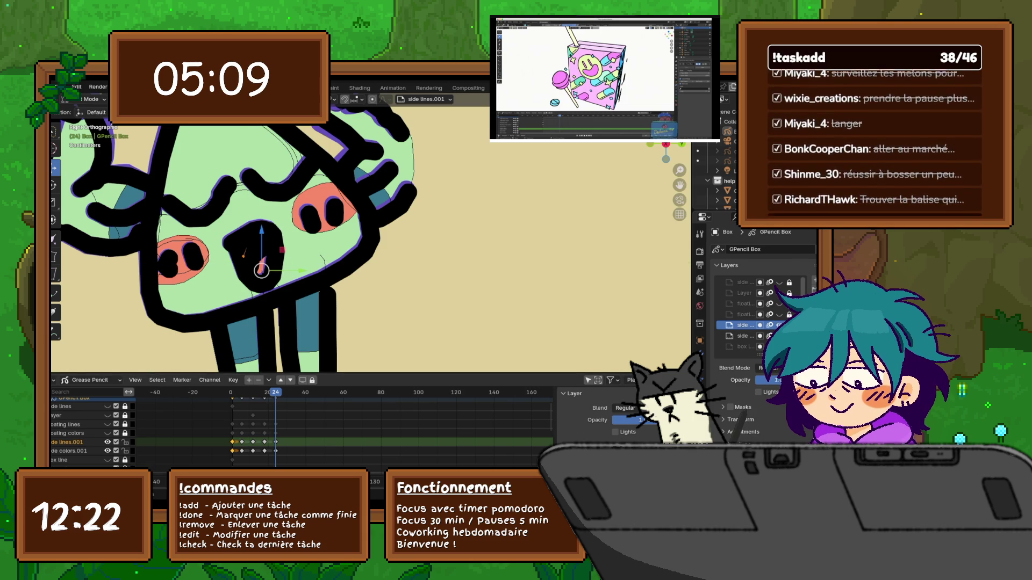
Select and move points near the mouth on frames 6, 2 and 1, nudging one slightly left.
left_click(244, 264)
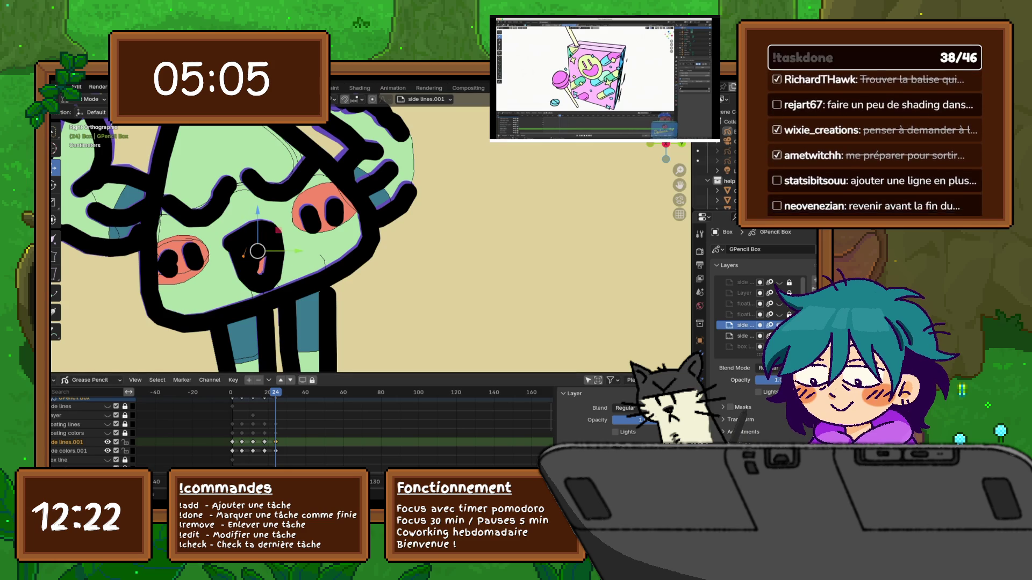
key("Down")
key("Down")
key("Down")
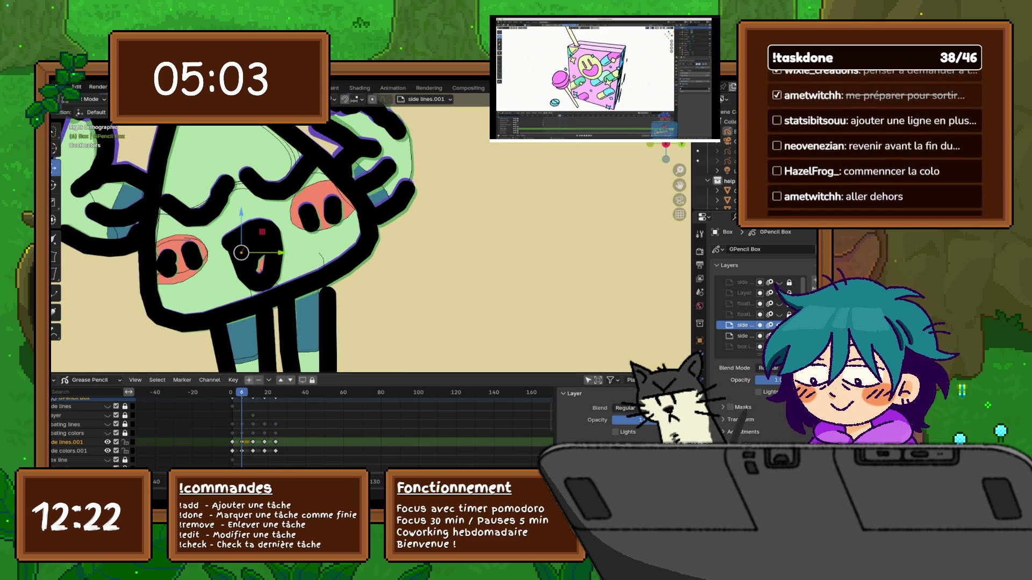
left_click(250, 269)
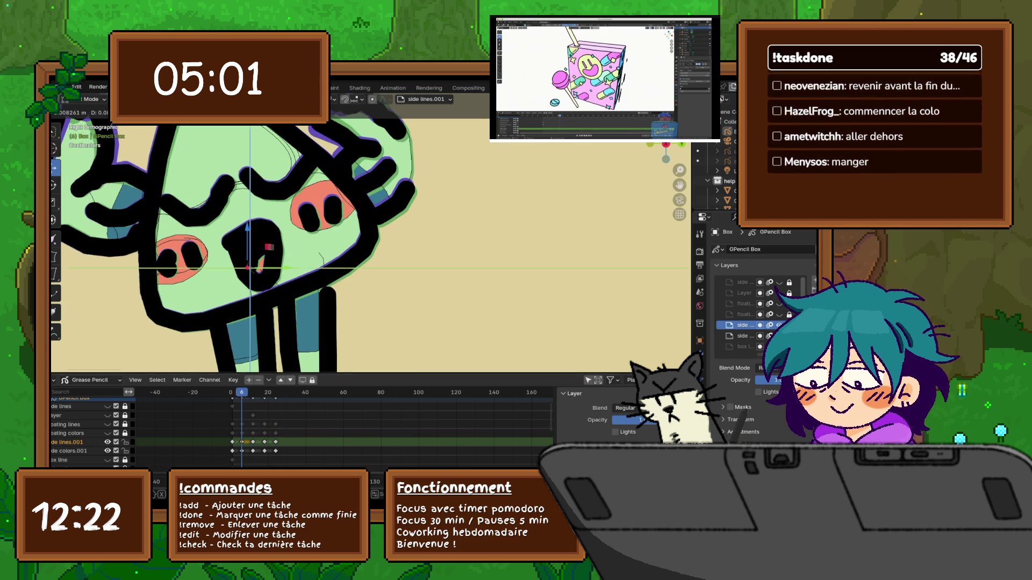
key("g")
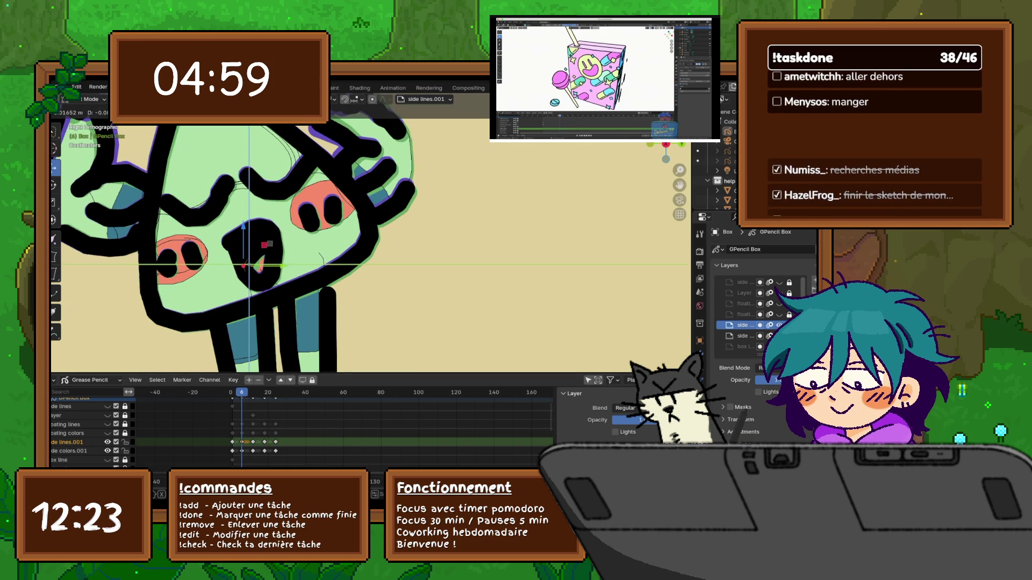
key("Return")
key("Down")
key("Up")
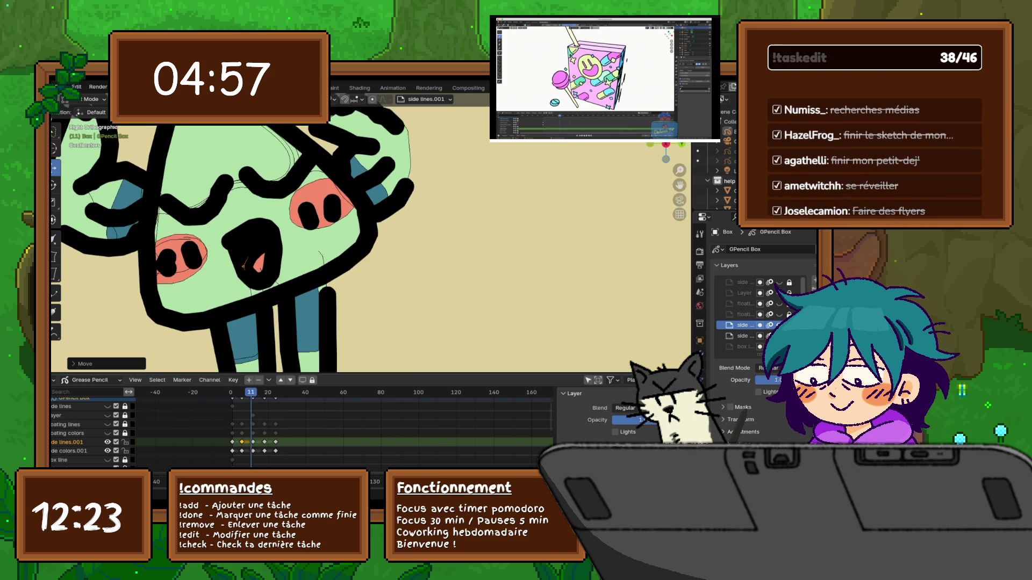
key("Down")
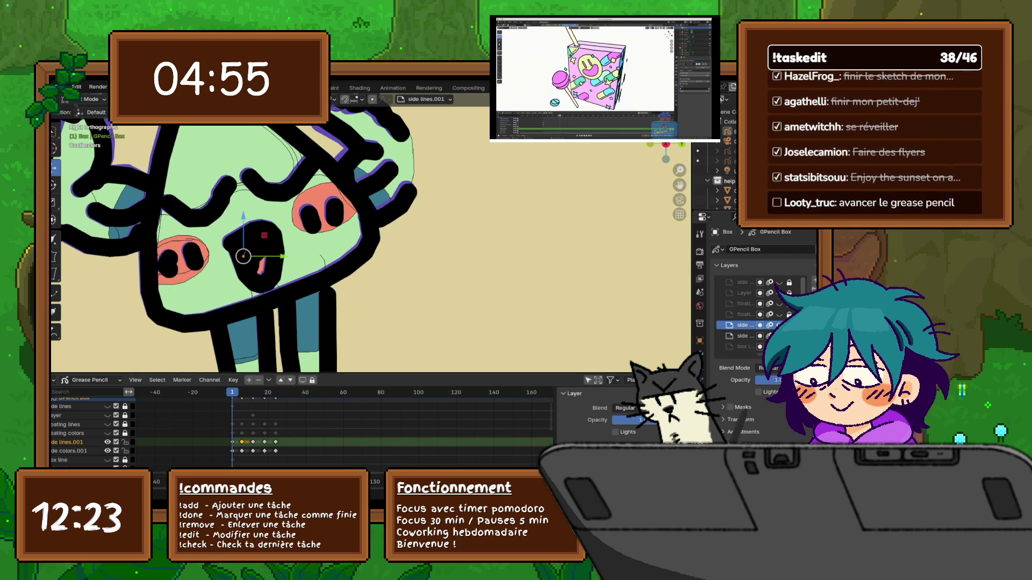
left_click(251, 269)
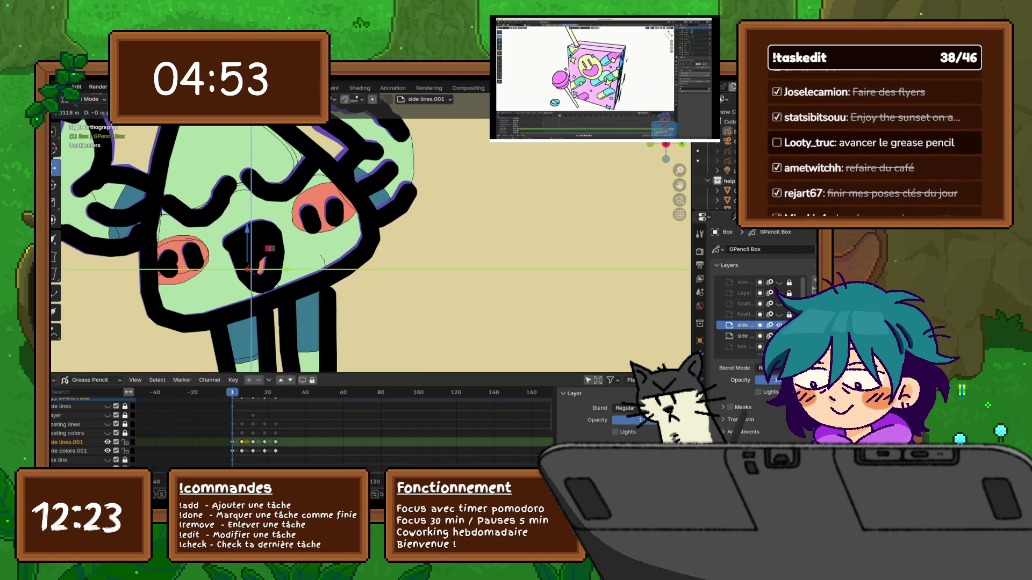
left_click(250, 265)
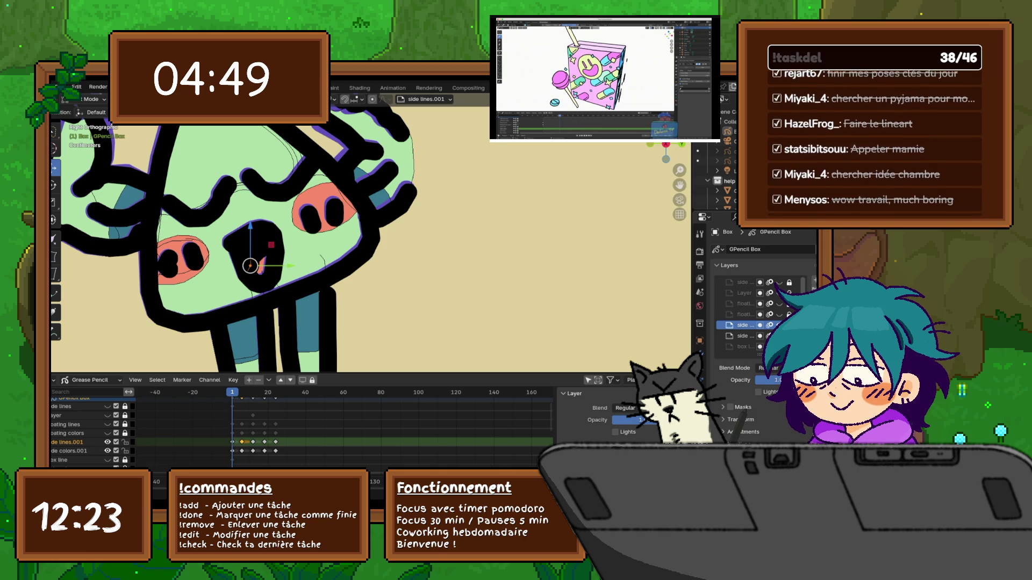
left_click_drag(250, 266, 245, 264)
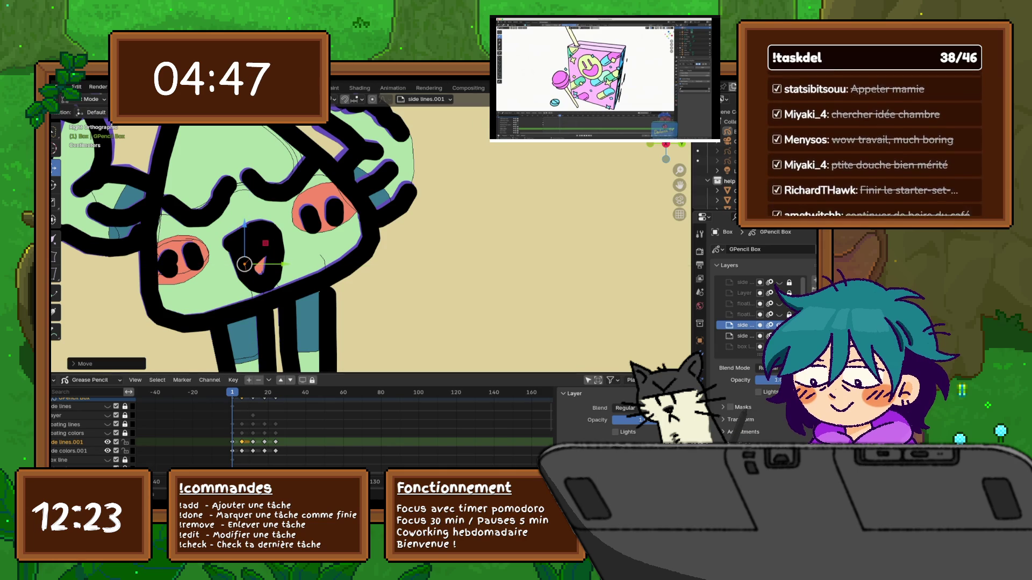
Go to frame 23 and select groups of points on the mouth stroke.
key("shift+Right")
key("Left")
key("Left")
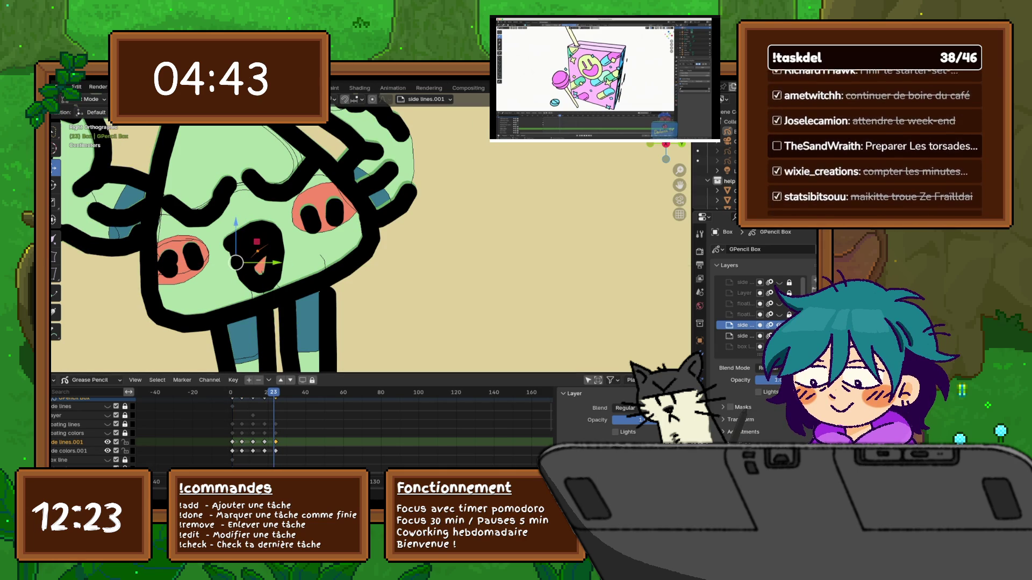
left_click_drag(237, 263, 321, 276)
left_click(275, 257)
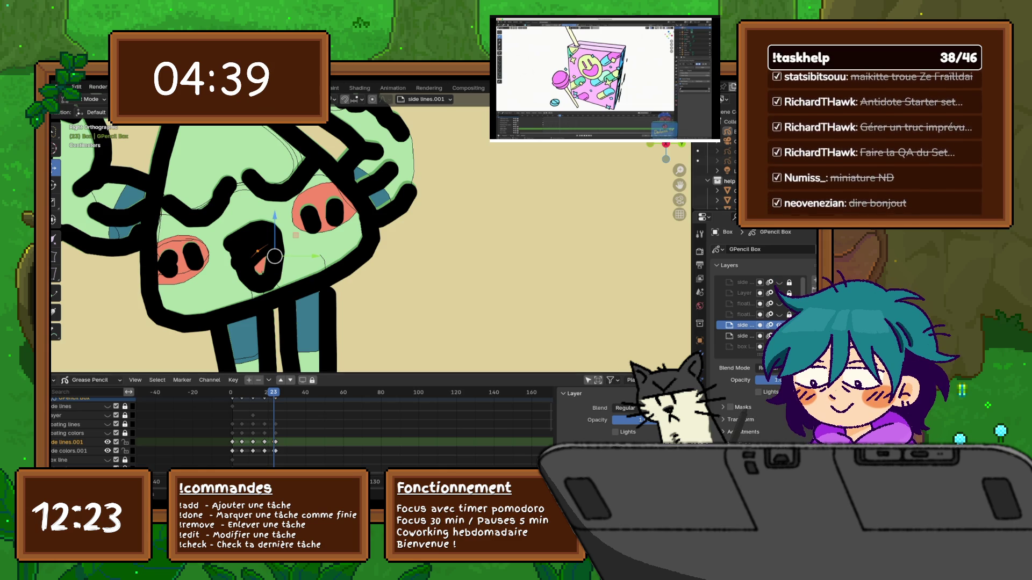
left_click(272, 274)
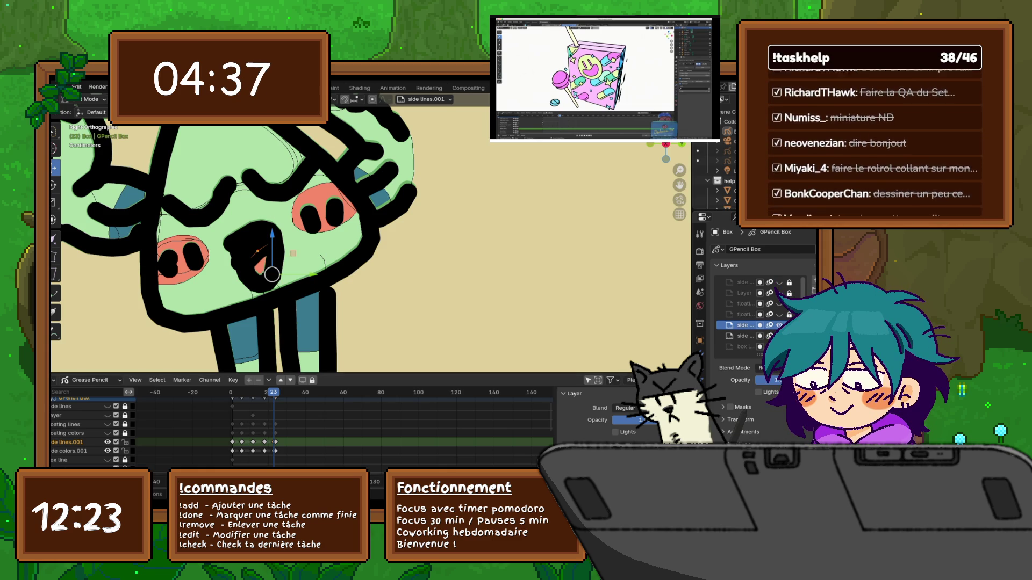
right_click(226, 442)
key("Escape")
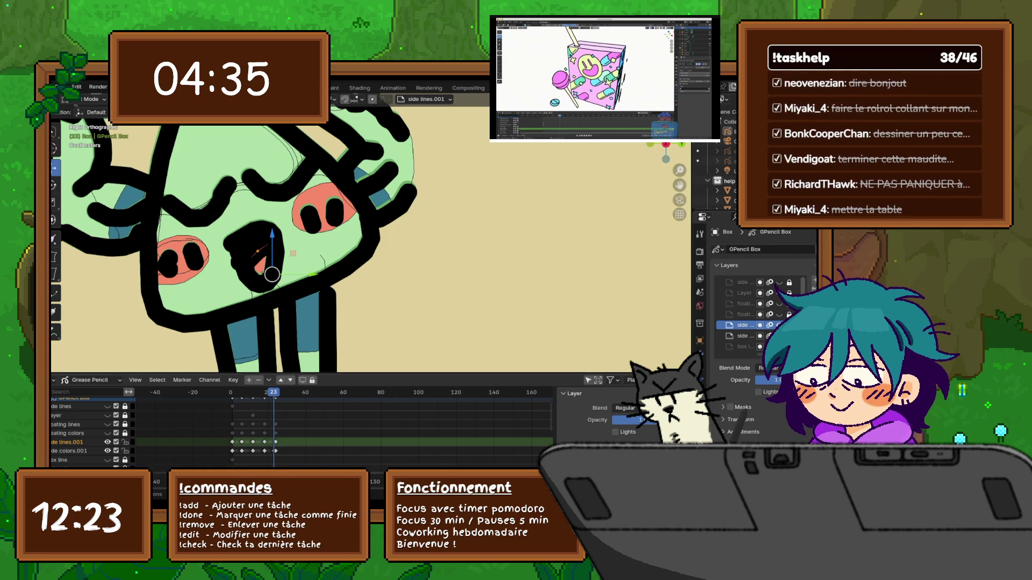
left_click(242, 451)
right_click(236, 452)
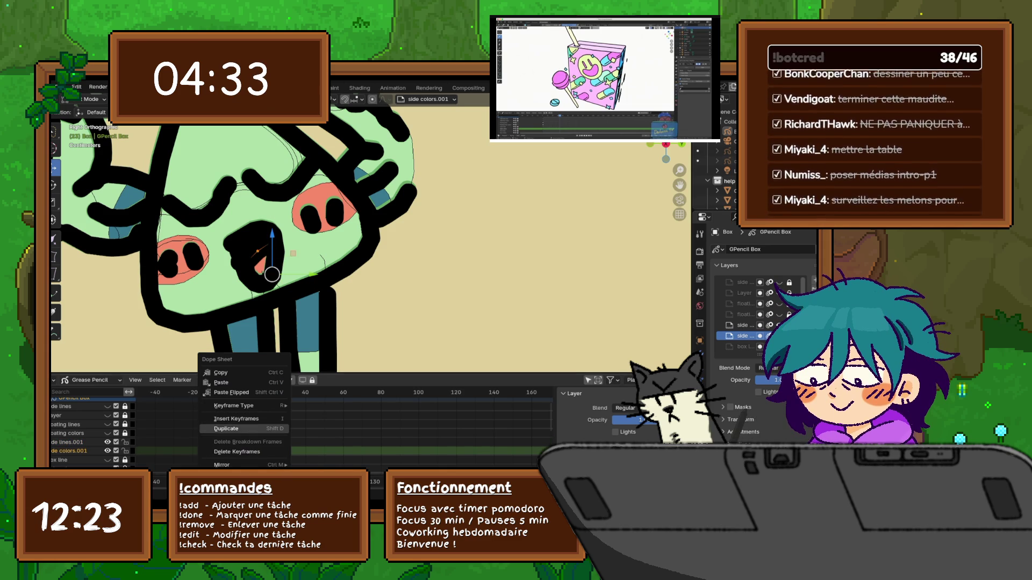
left_click(237, 451)
left_click(67, 441)
key("Right")
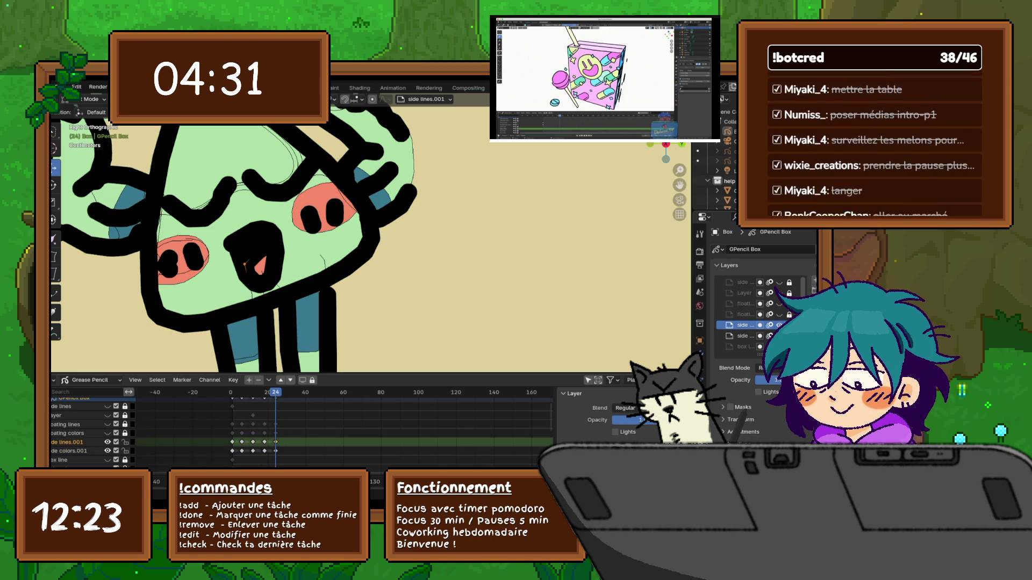
key("space")
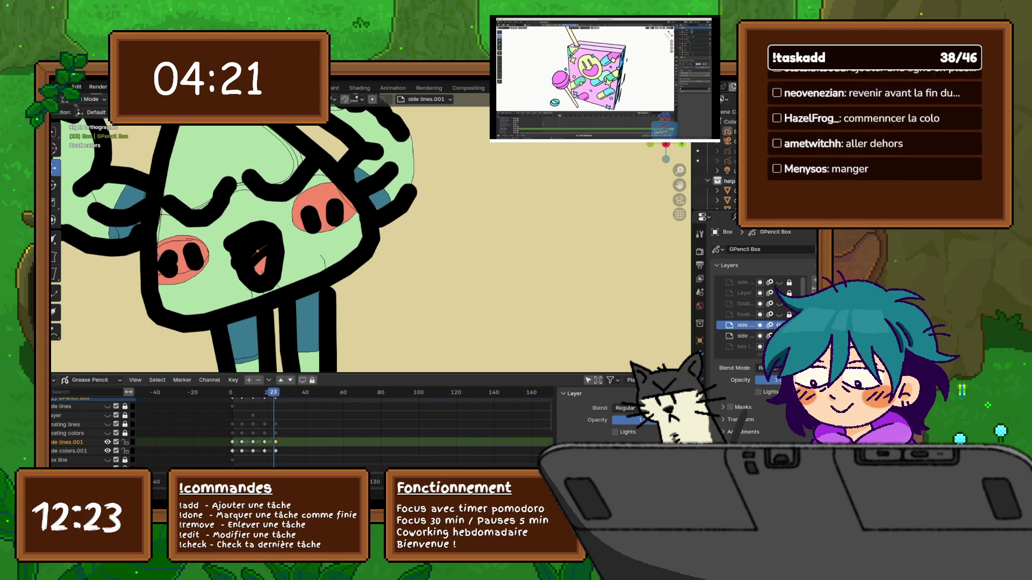
key("space")
scroll(344, 425, "up", 1)
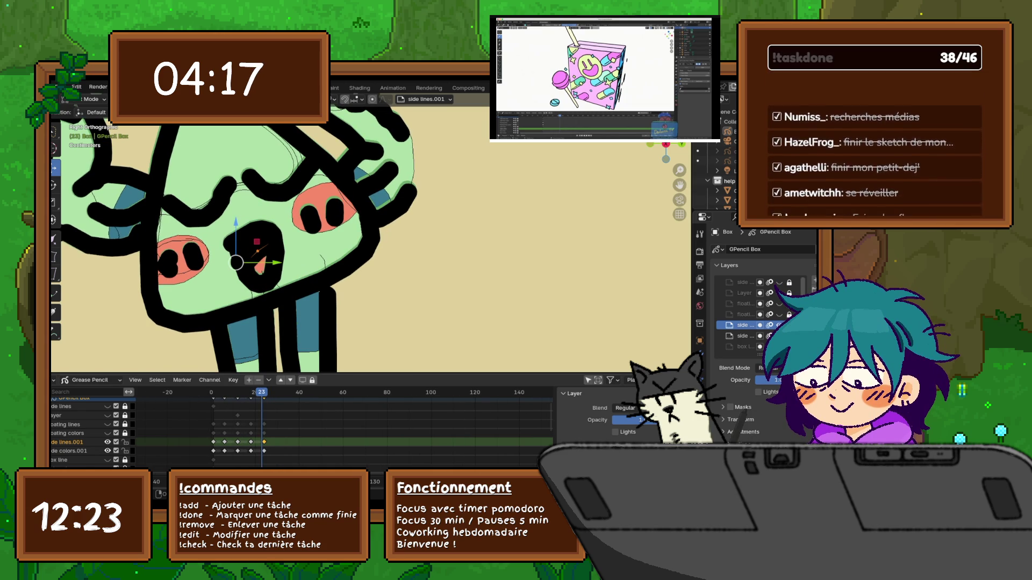
scroll(301, 430, "down", 2)
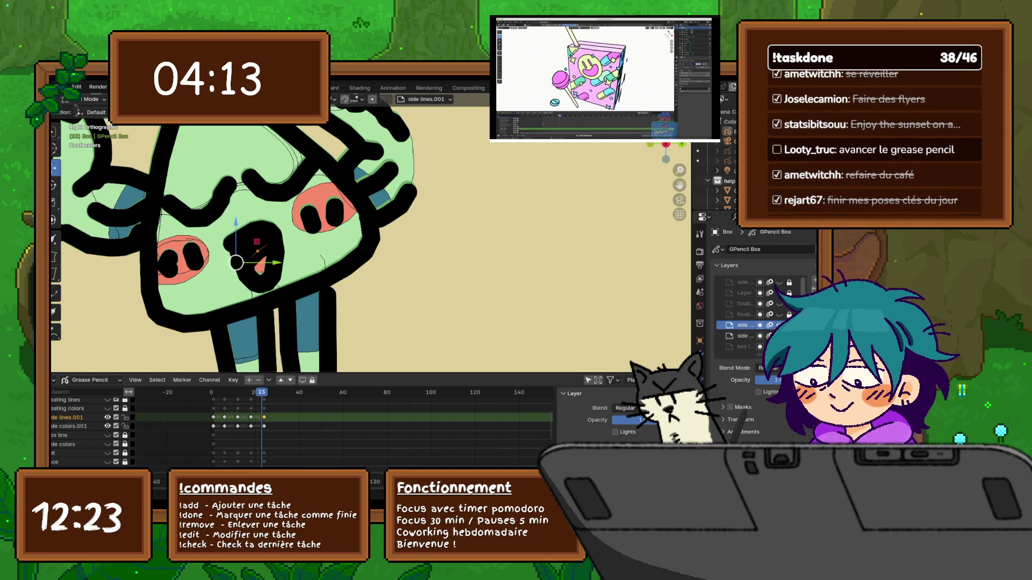
Undo the accidental nudge of the mouth points and play back, stopping on frame 23.
left_click_drag(237, 262, 240, 259)
key("ctrl+z")
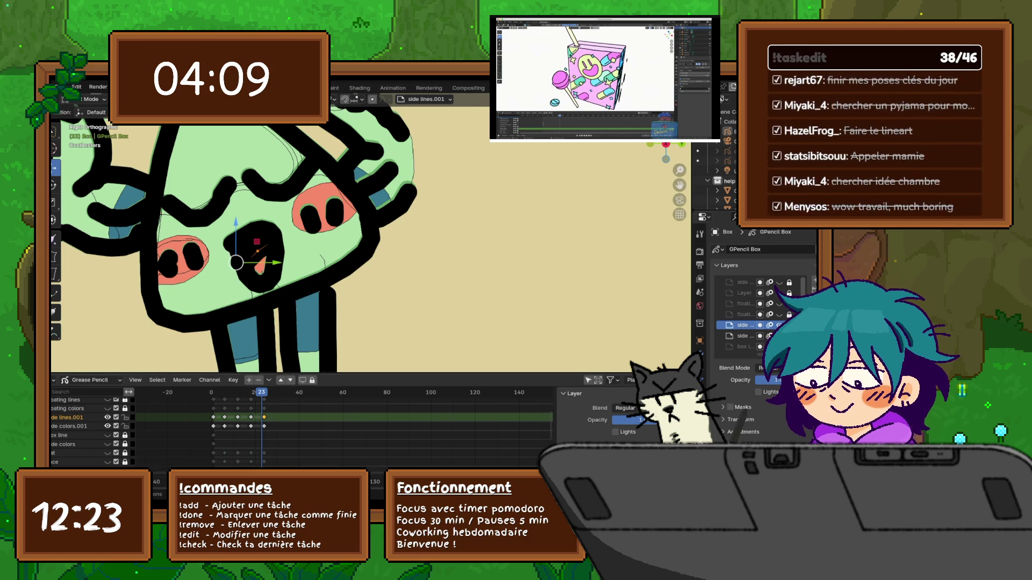
key("space")
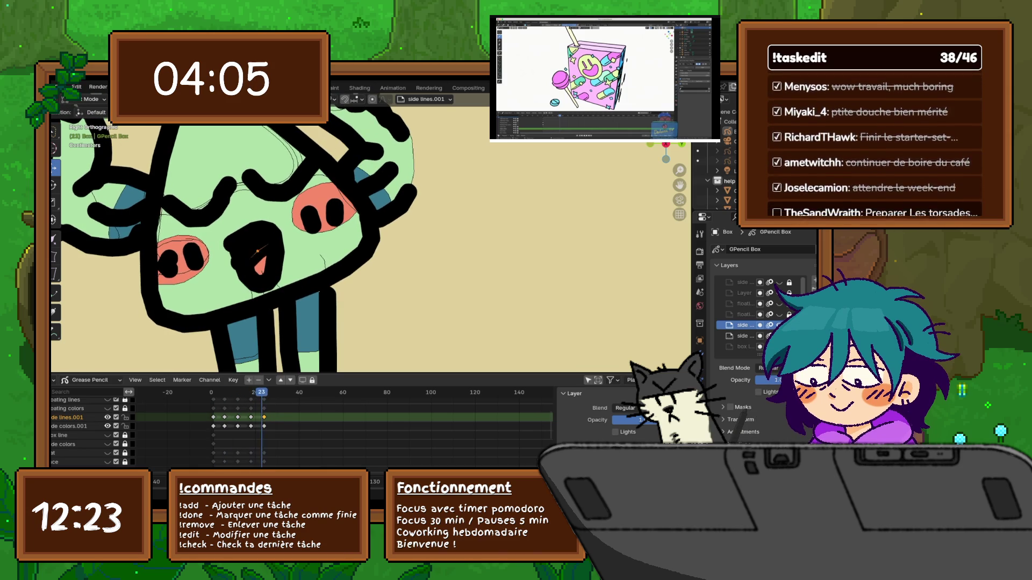
key("space")
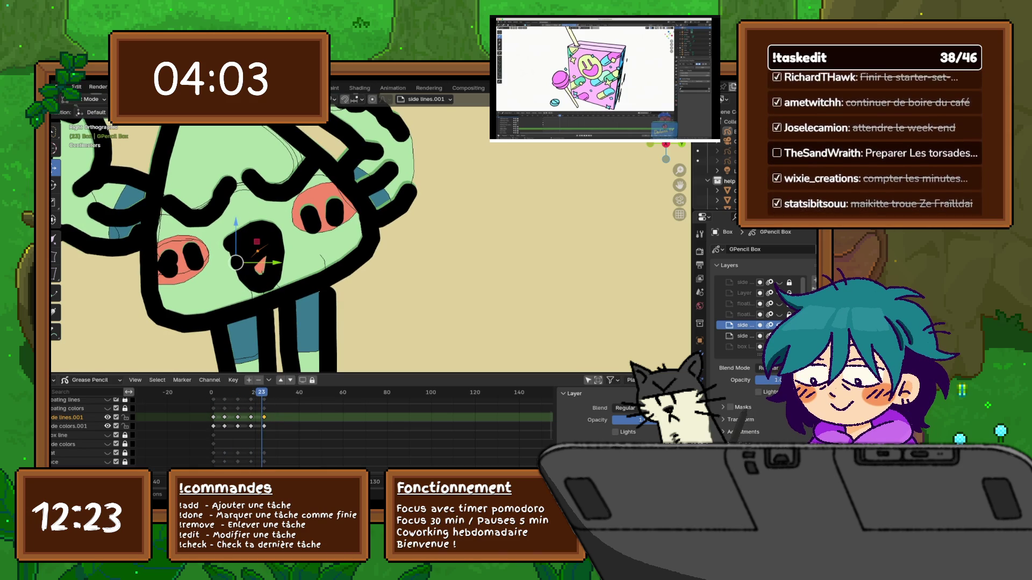
scroll(301, 430, "down", 5)
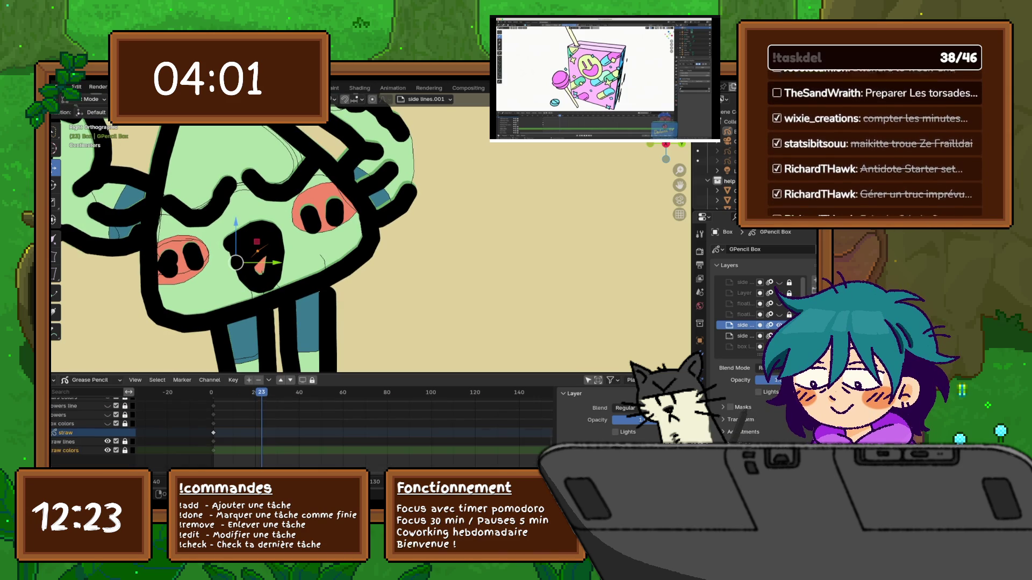
scroll(301, 430, "up", 5)
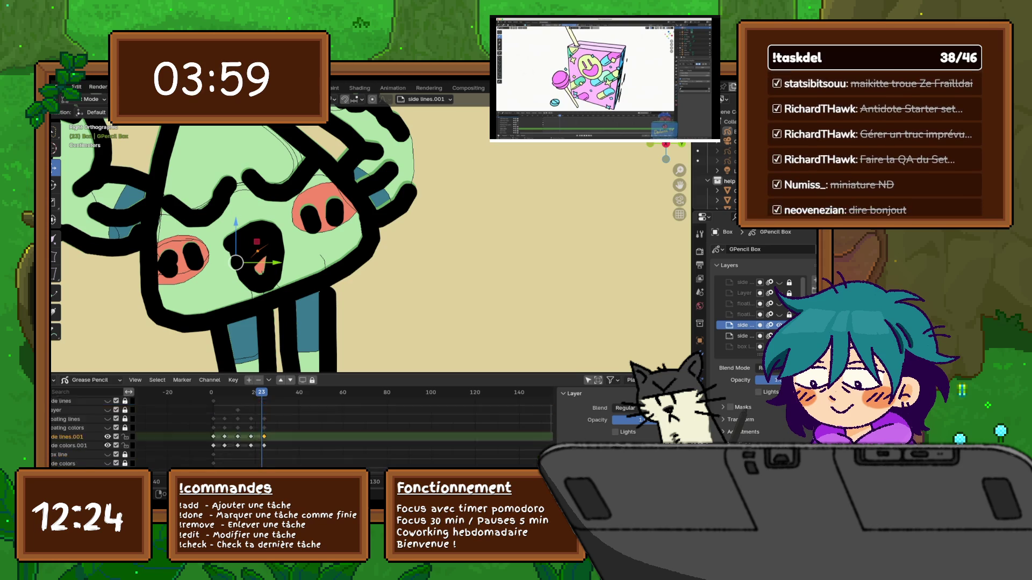
scroll(301, 430, "down", 2)
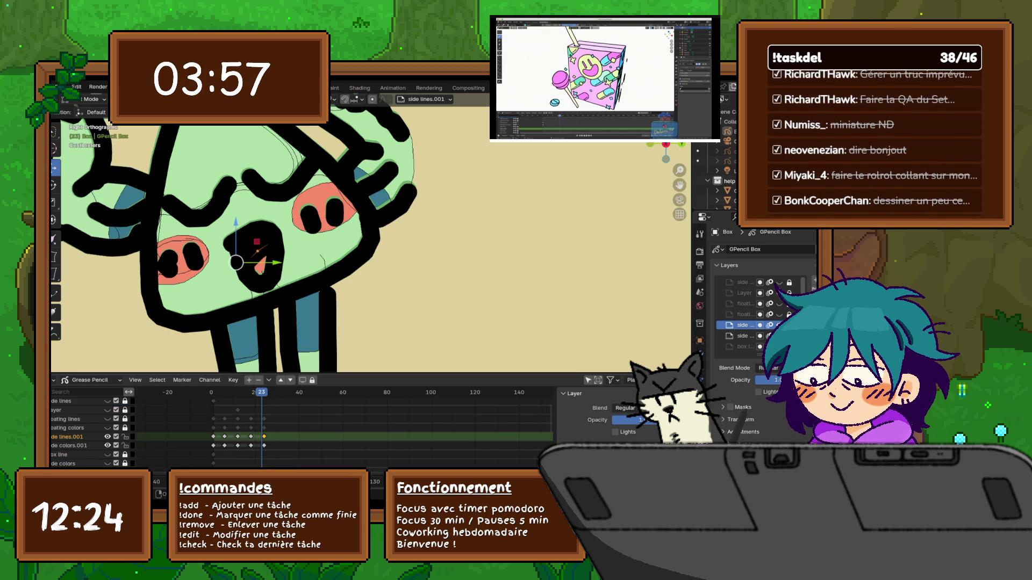
Add the side colors.001 layer to the selection, frame the whole character, and play back to frame 18.
left_click(69, 446, "shift")
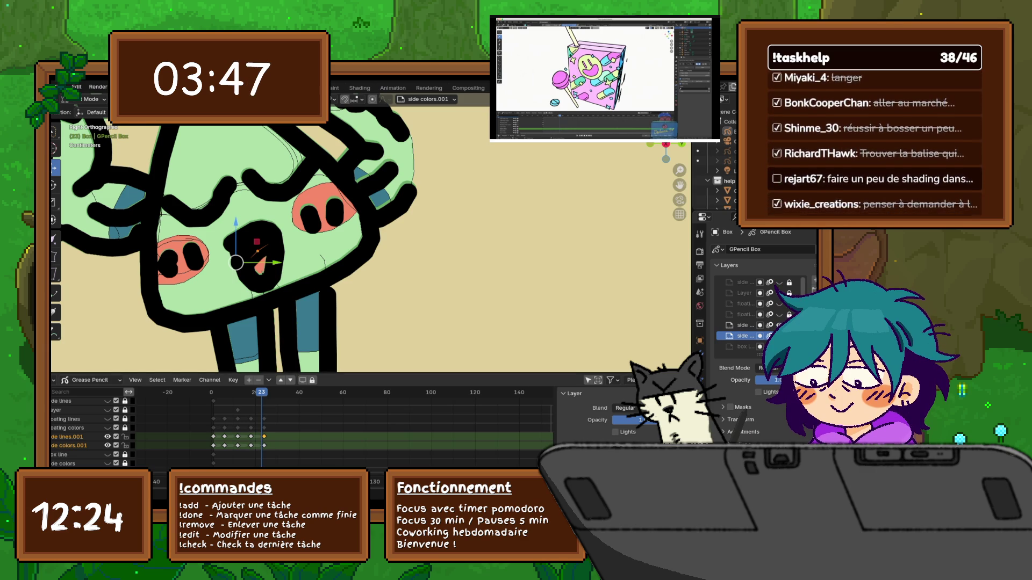
scroll(371, 239, "down", 3)
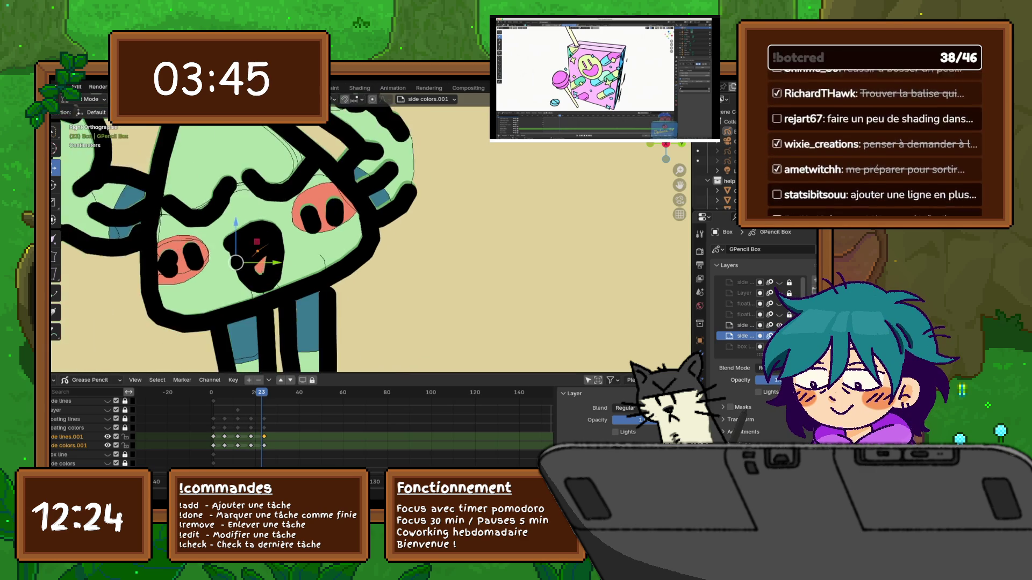
middle_click_drag(370, 239, 366, 245, "shift")
key("space")
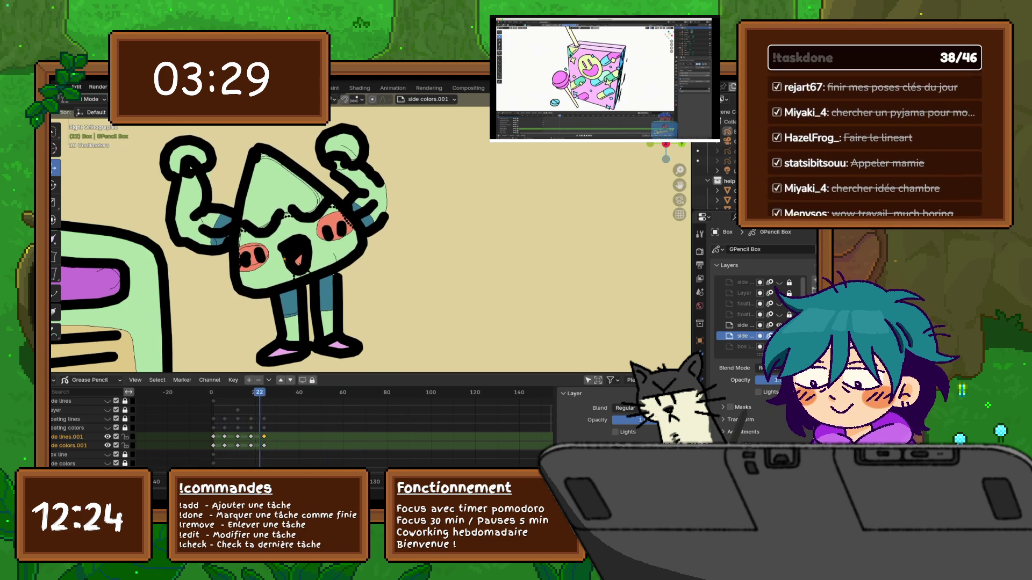
key("Escape")
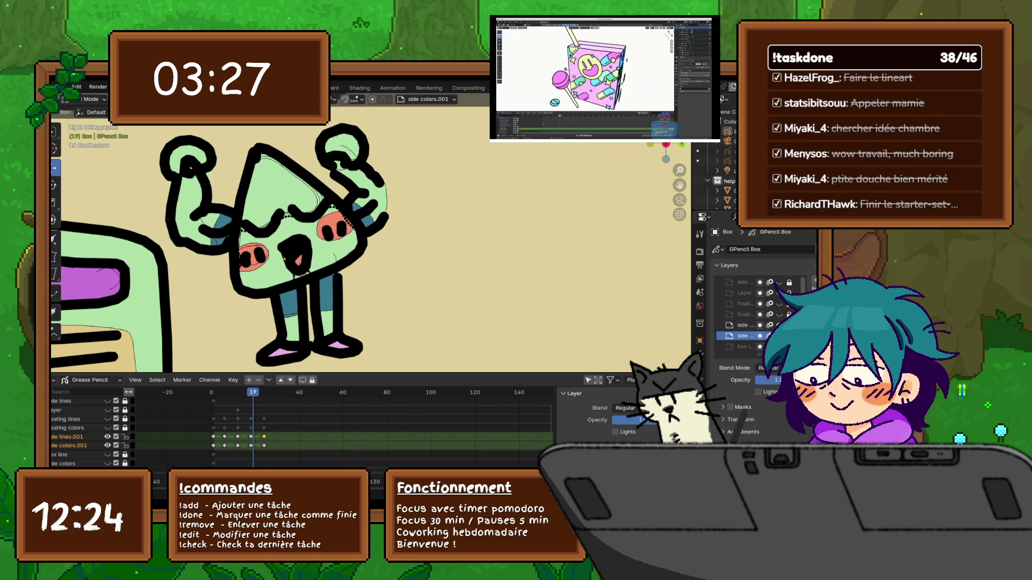
scroll(220, 237, "up", 2)
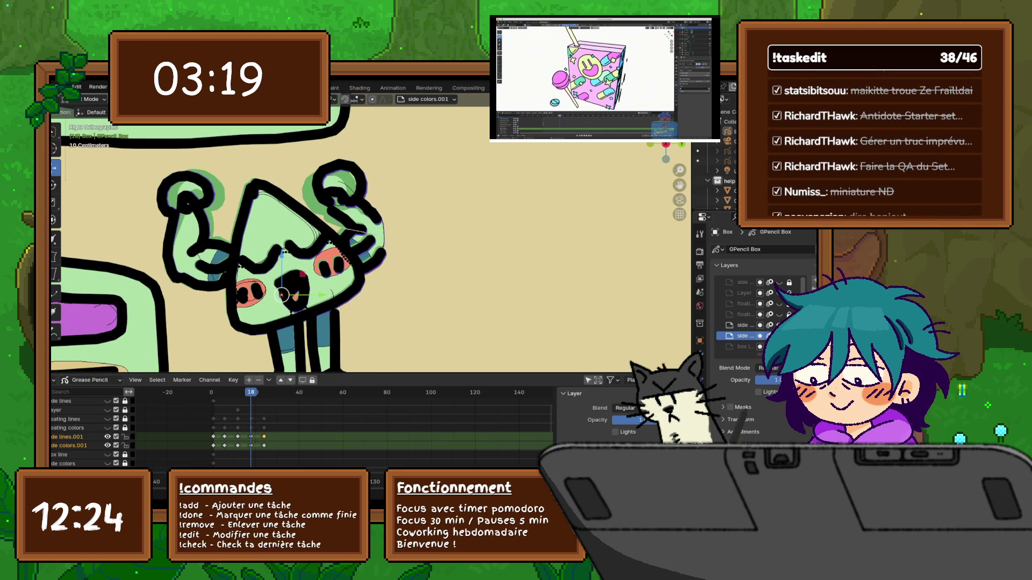
Select the raised right fist's strokes, then rotate and move them.
mouse_move(349, 230)
left_mouse_down()
mouse_move(390, 195)
mouse_move(317, 194)
mouse_move(348, 231)
left_mouse_up()
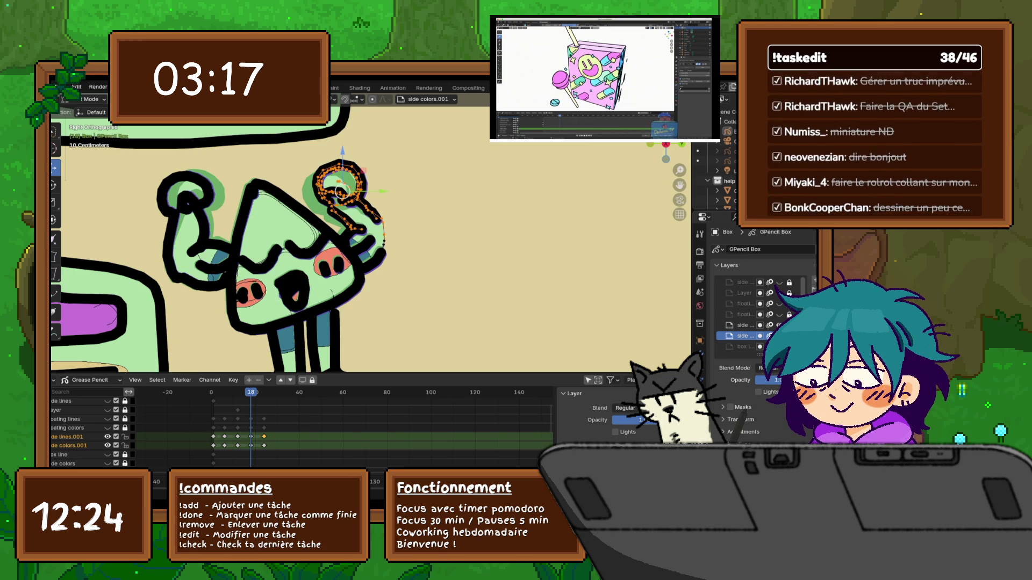
key("r")
key("Return")
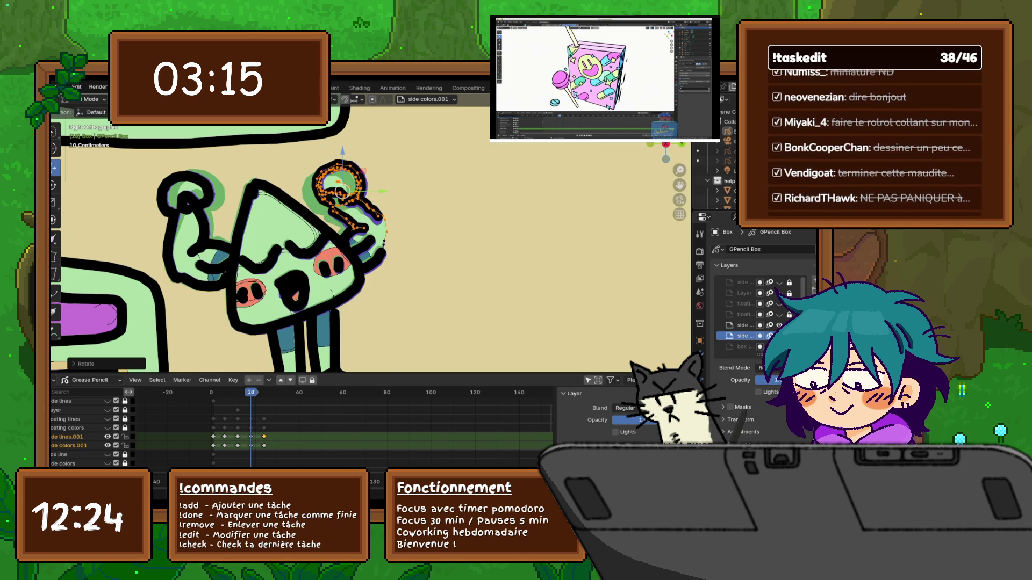
key("g")
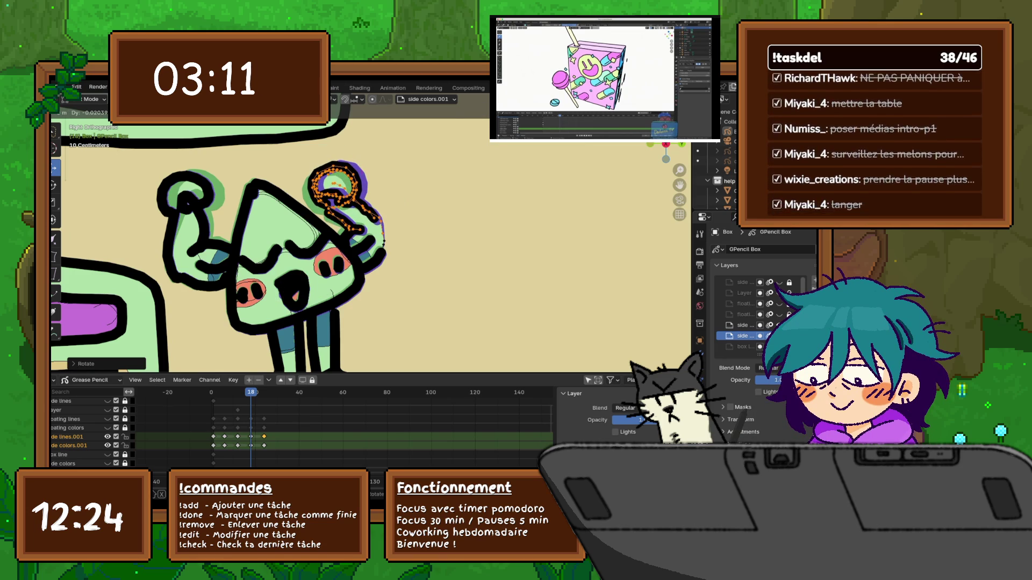
key("Return")
Undo the accidental extrusion of the fist points and the earlier fist move.
key("e")
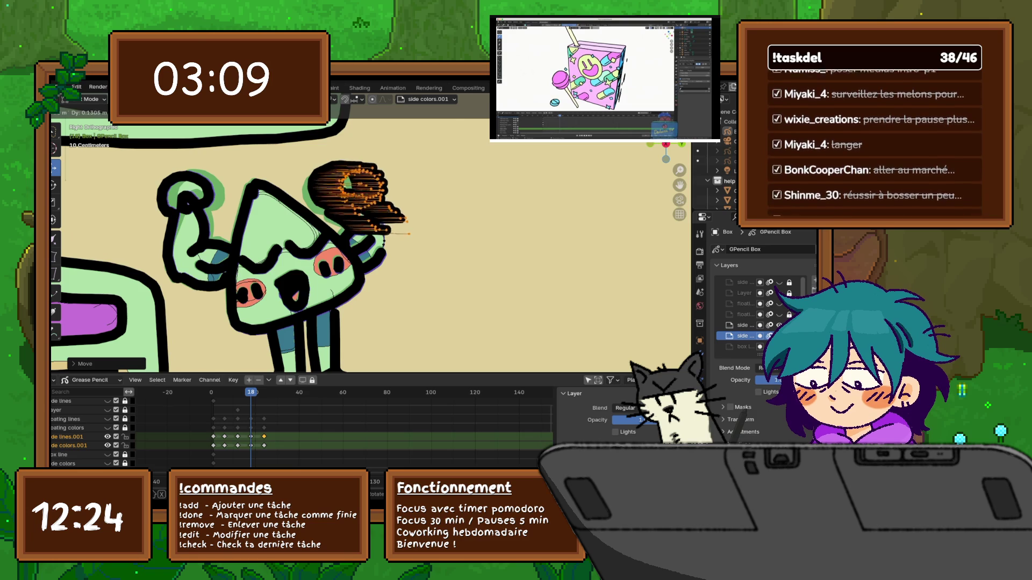
key("Return")
key("ctrl+z")
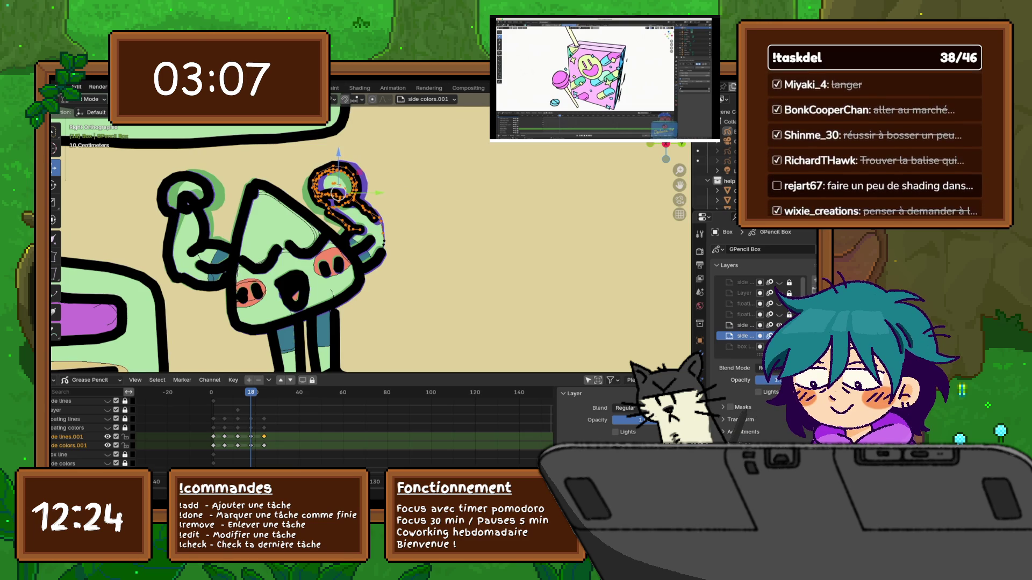
key("ctrl+z")
Nudge the right fist outline down and left, rotate it, and review playback at frame 18.
key("g")
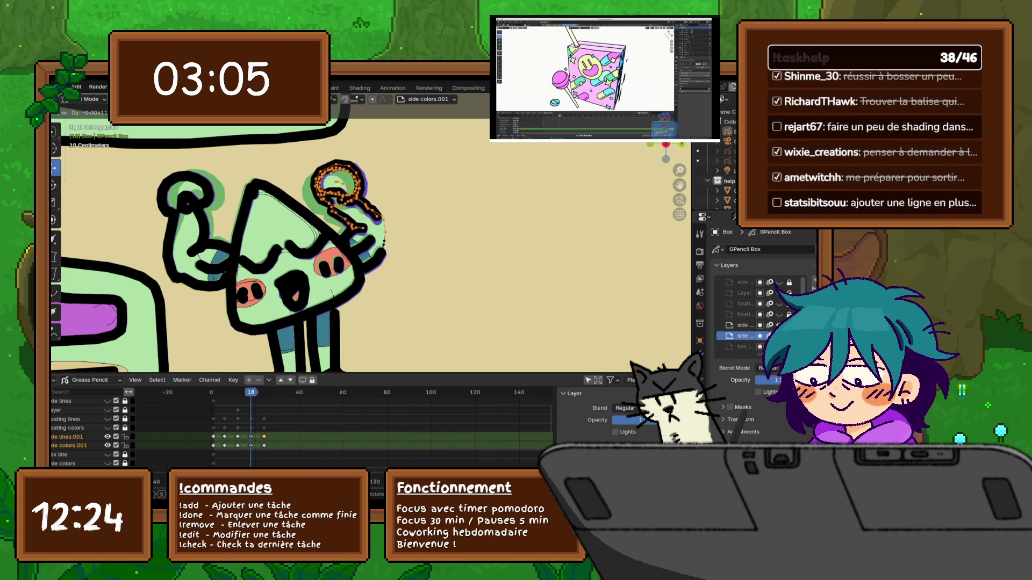
key("Return")
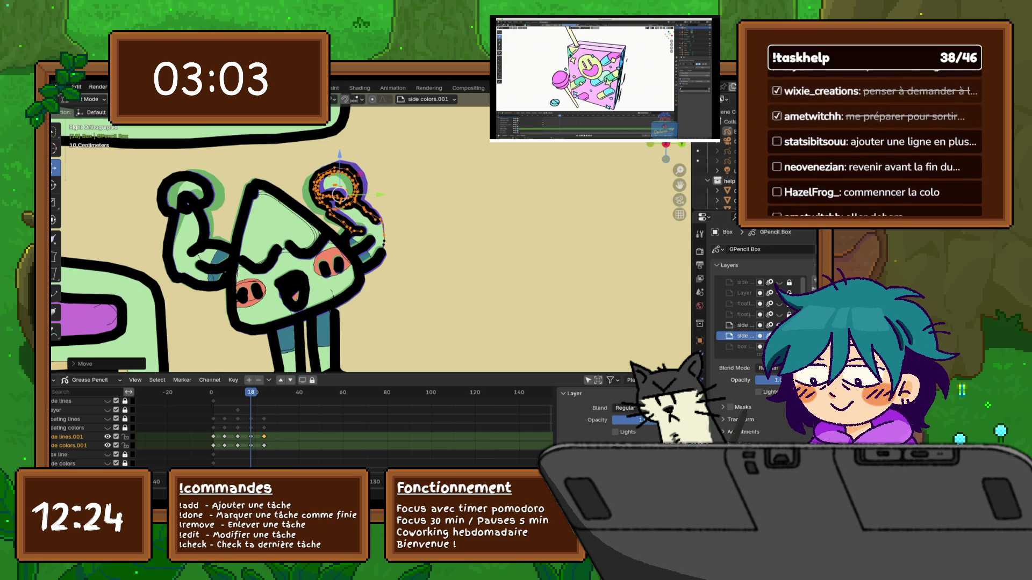
key("r")
key("Return")
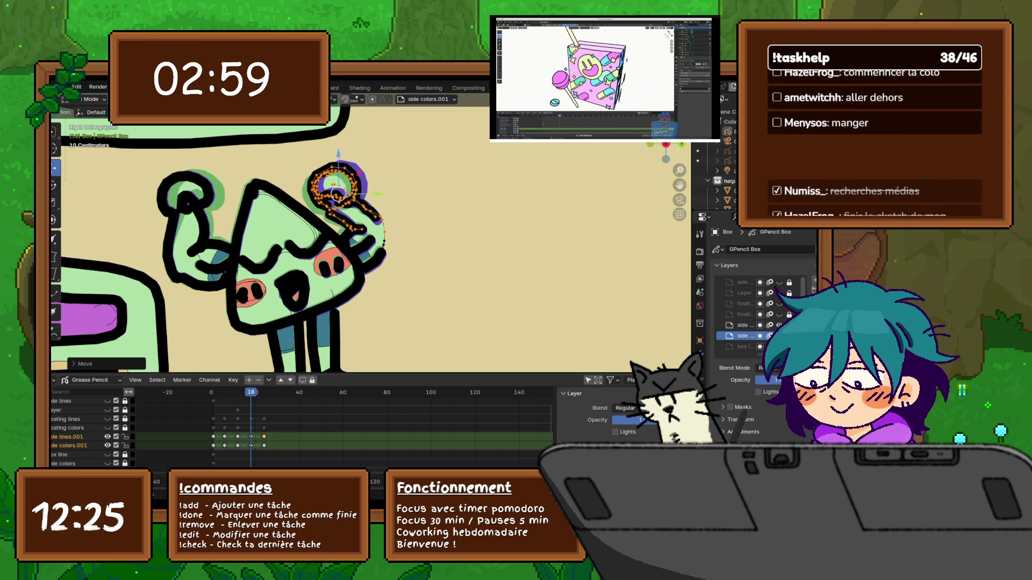
key("Right")
key("Right")
key("Right")
key("Right")
key("Right")
key("Right")
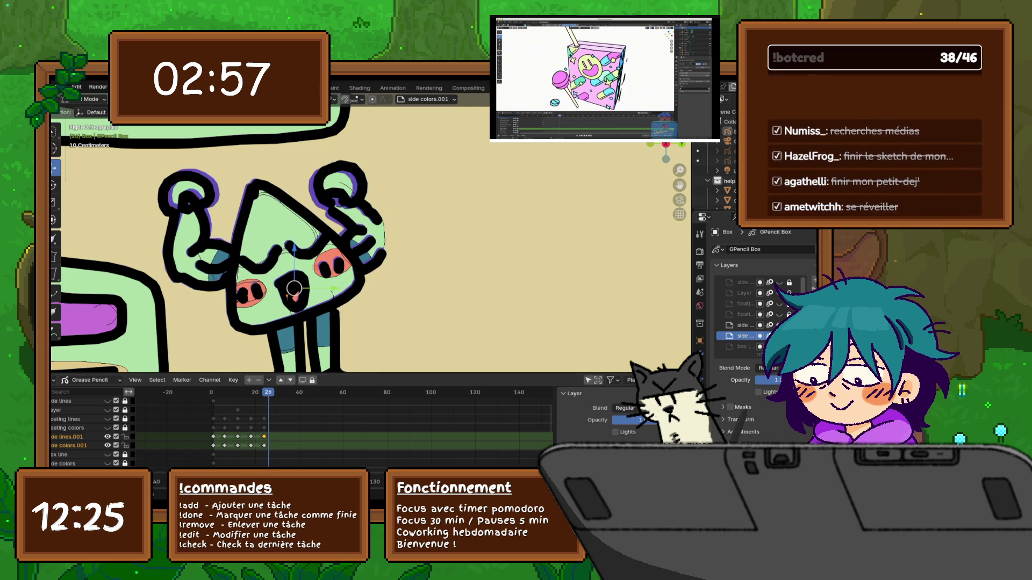
key("Left")
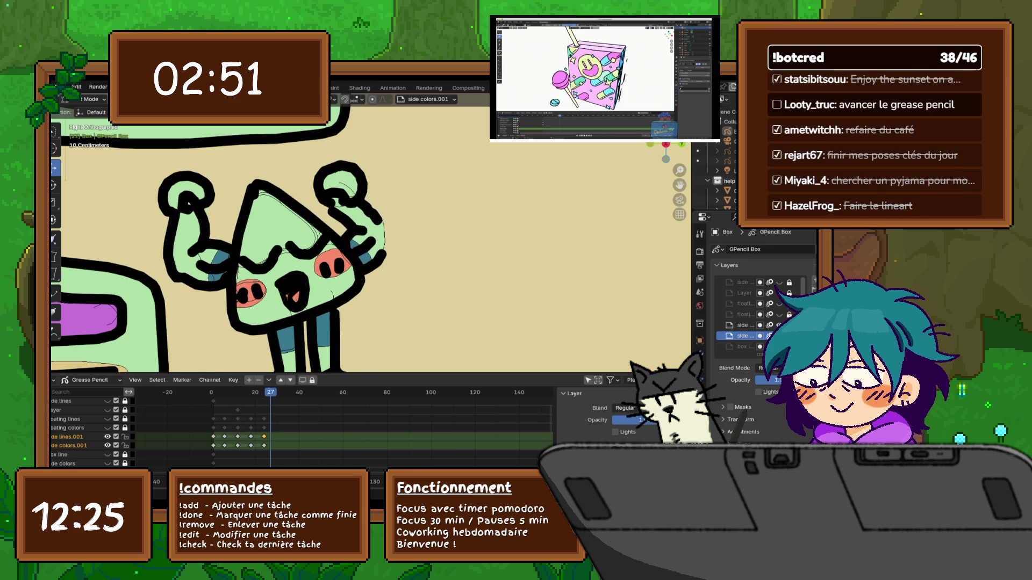
key("space")
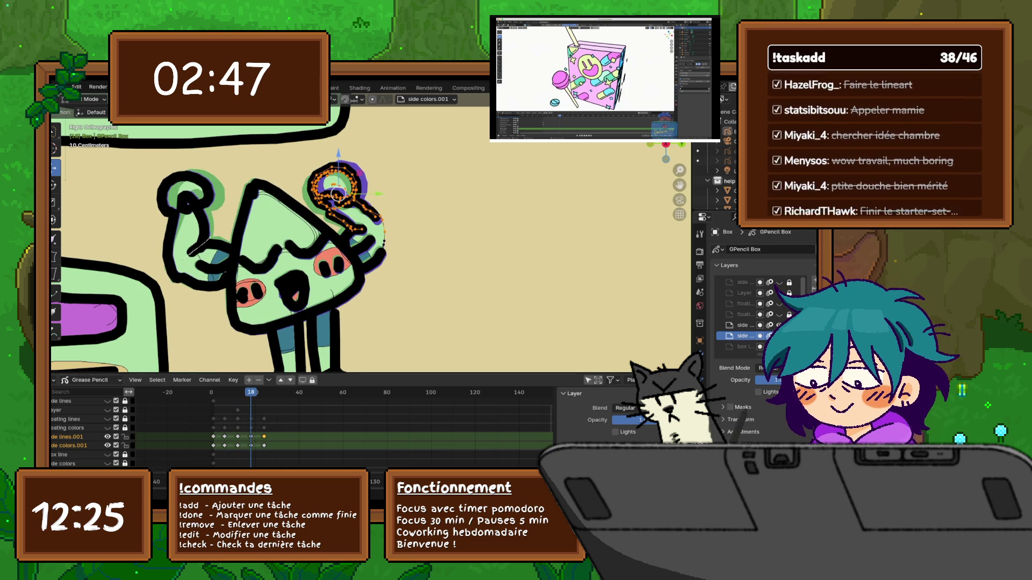
Select the left fist's outline, rotate and shift it, then play back and stop at frame 18.
mouse_move(173, 272)
left_mouse_down()
mouse_move(146, 185)
mouse_move(214, 223)
mouse_move(200, 244)
left_mouse_up()
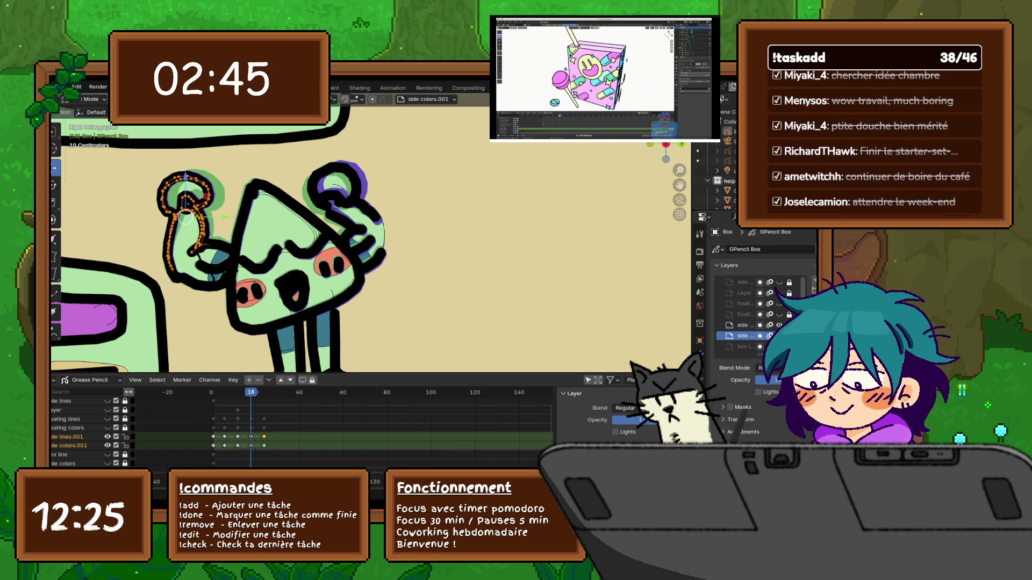
key("r")
key("Return")
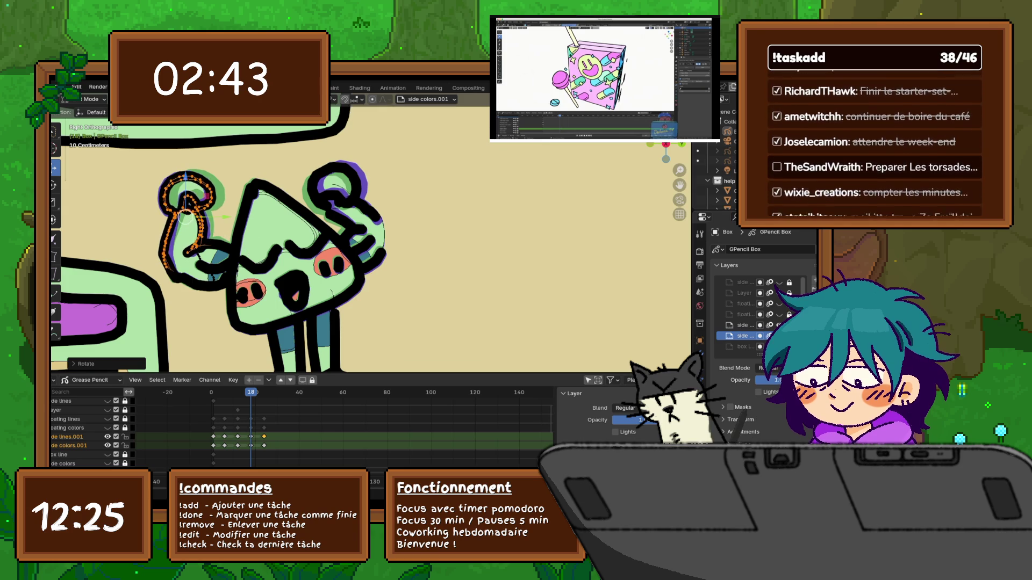
key("g")
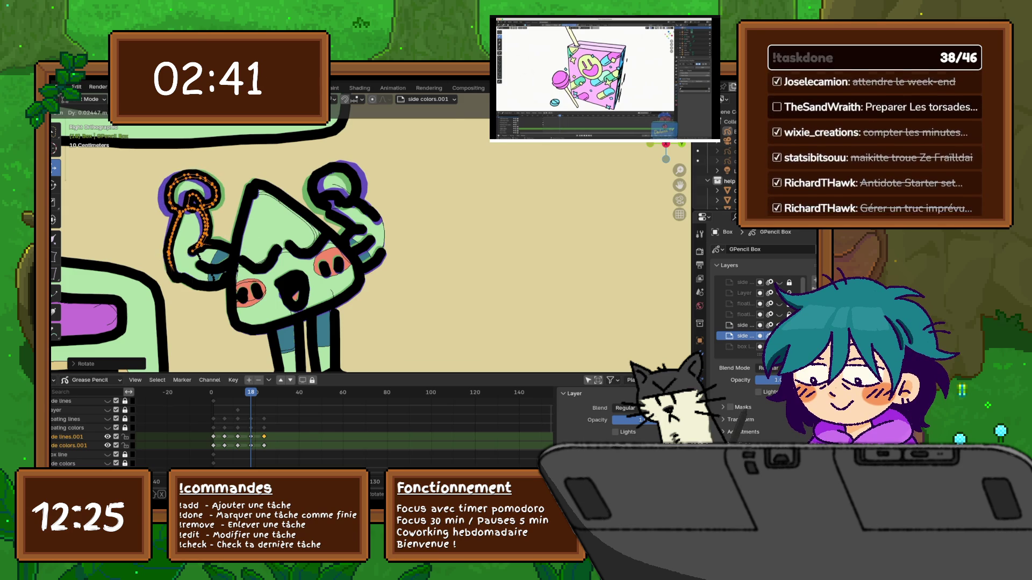
key("Return")
key("space")
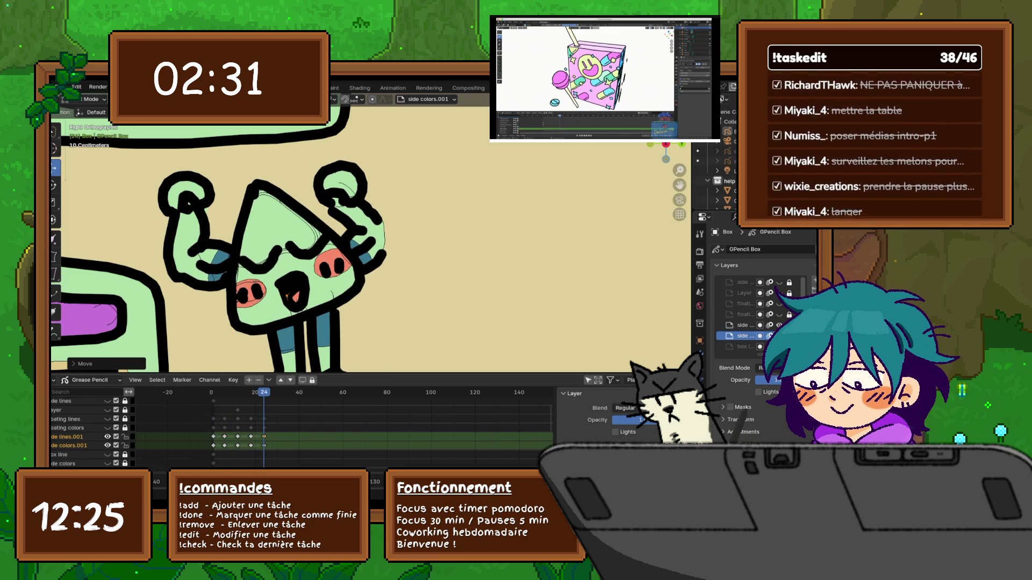
key("space")
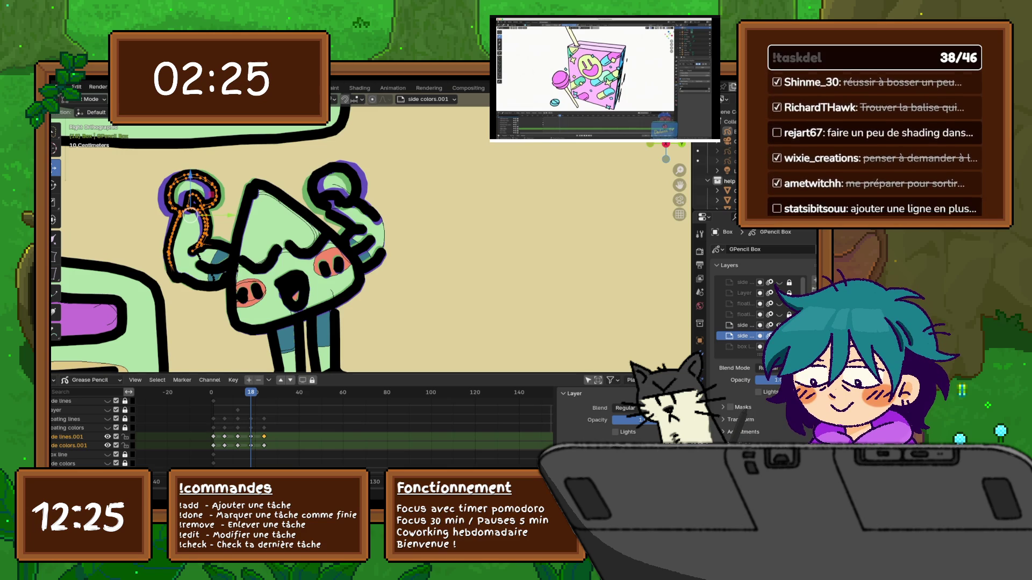
Switch to Sculpt Mode, play to frame 18, and select only the side colors.001 channel.
left_click(91, 99)
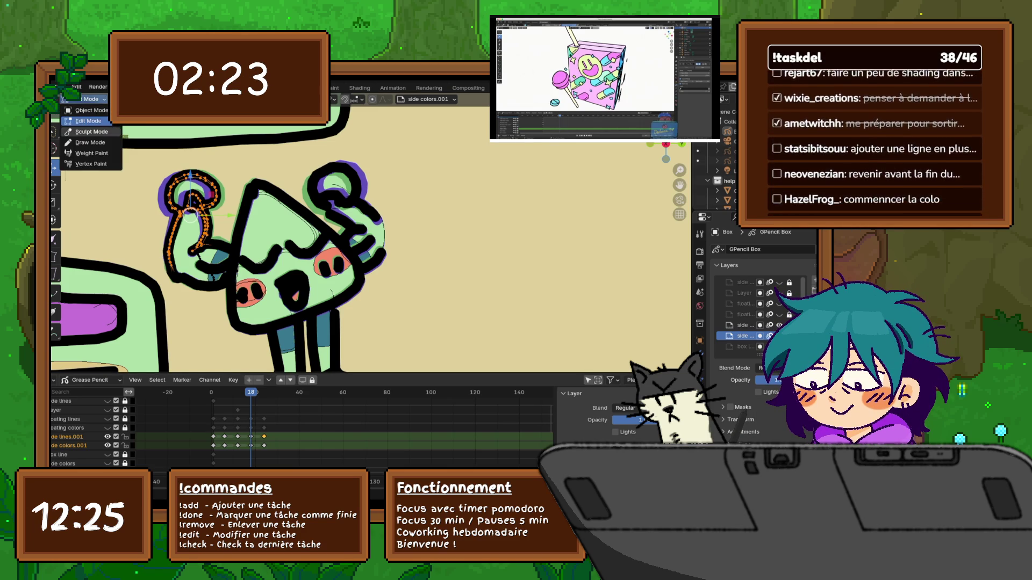
left_click(92, 132)
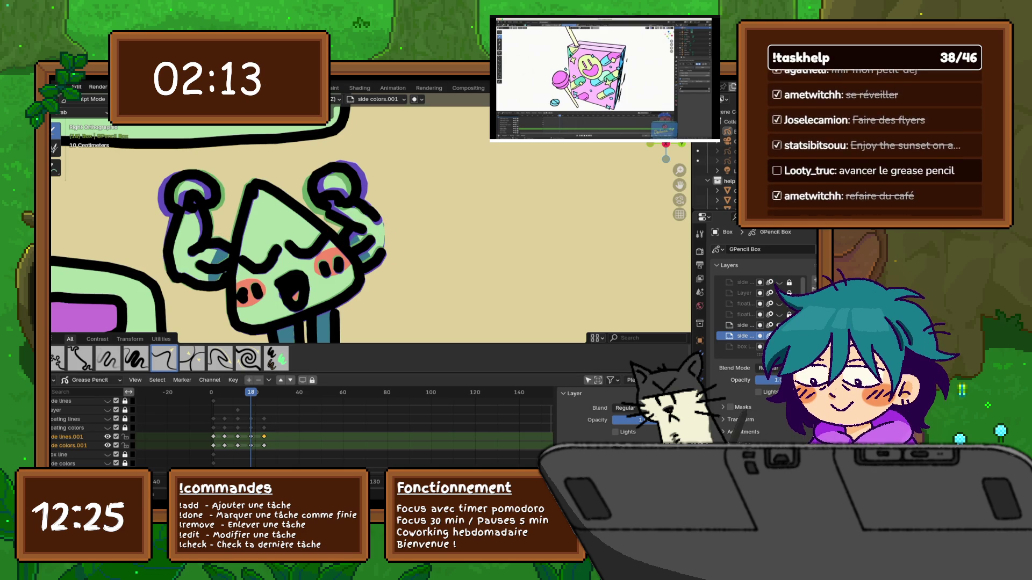
key("space")
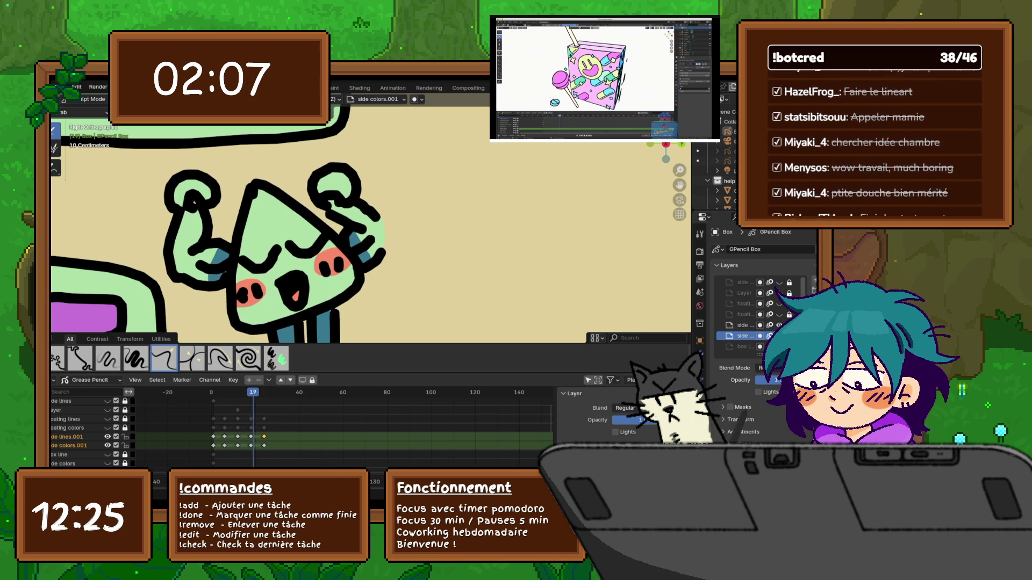
key("Escape")
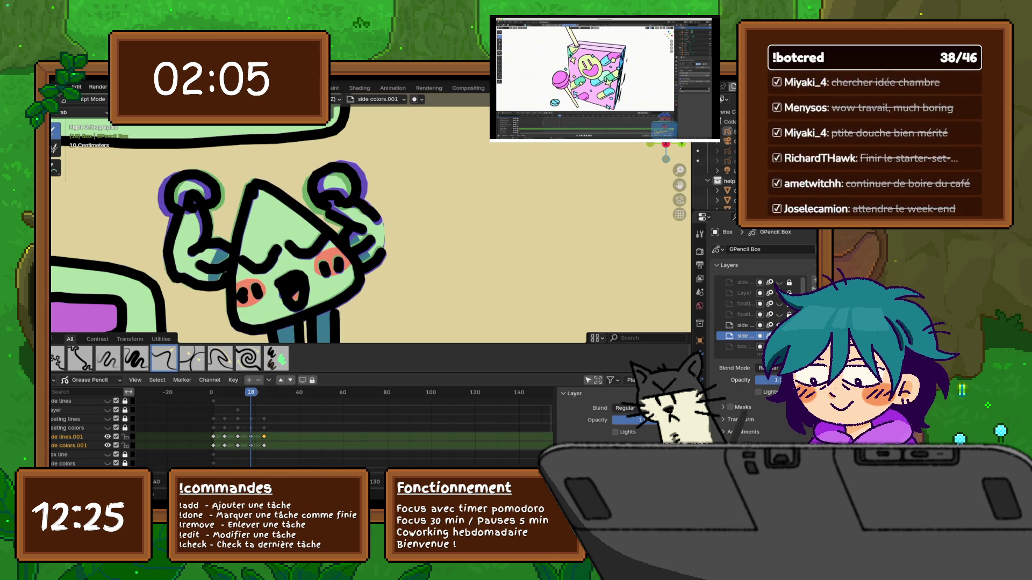
left_click(69, 446)
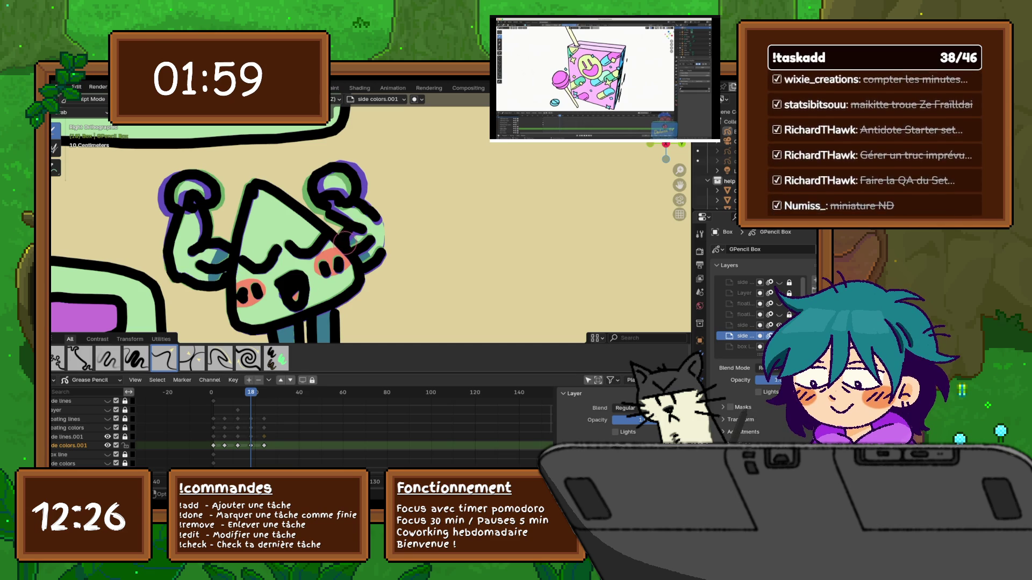
Play the flex animation through to frame 29, then use the File menu to save the project.
key("space")
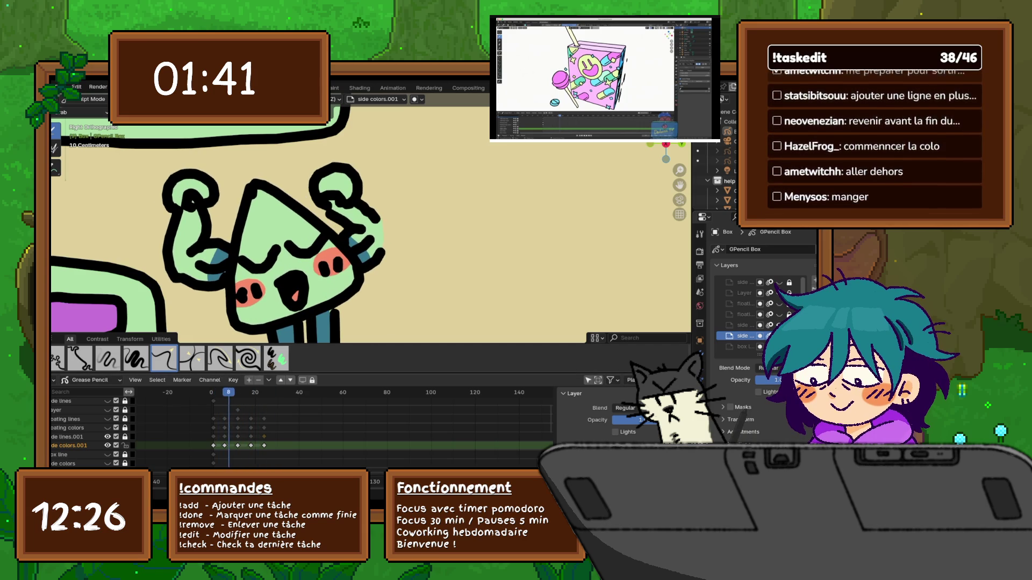
key("space")
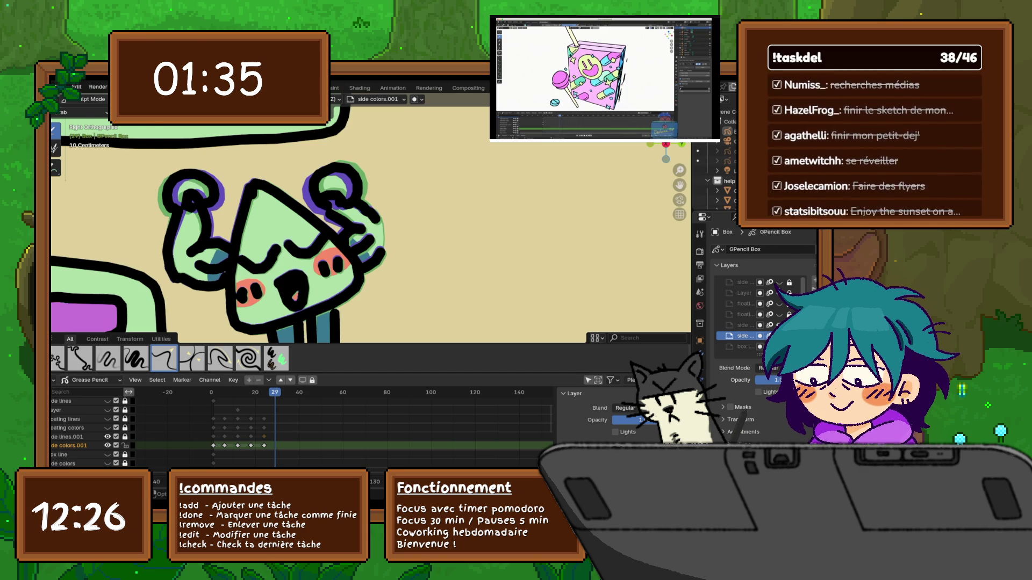
left_click(60, 88)
key("Escape")
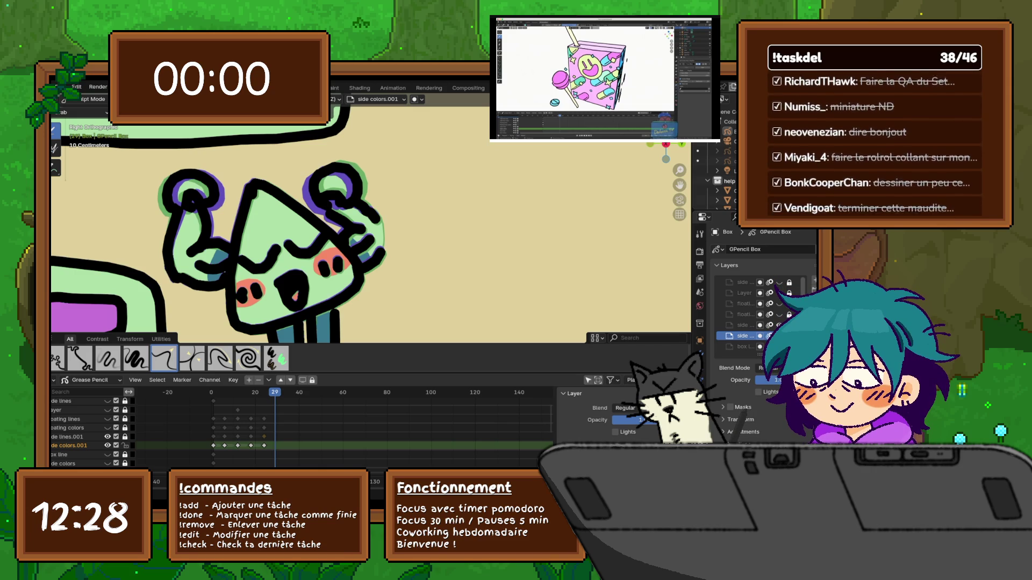
scroll(371, 225, "down", 3)
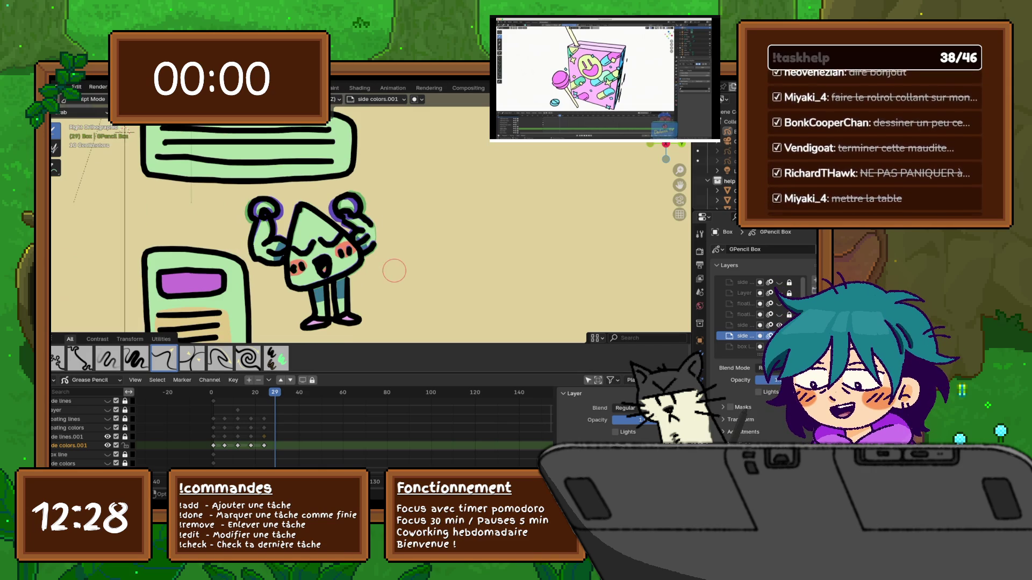
left_click(76, 87)
left_click(76, 151)
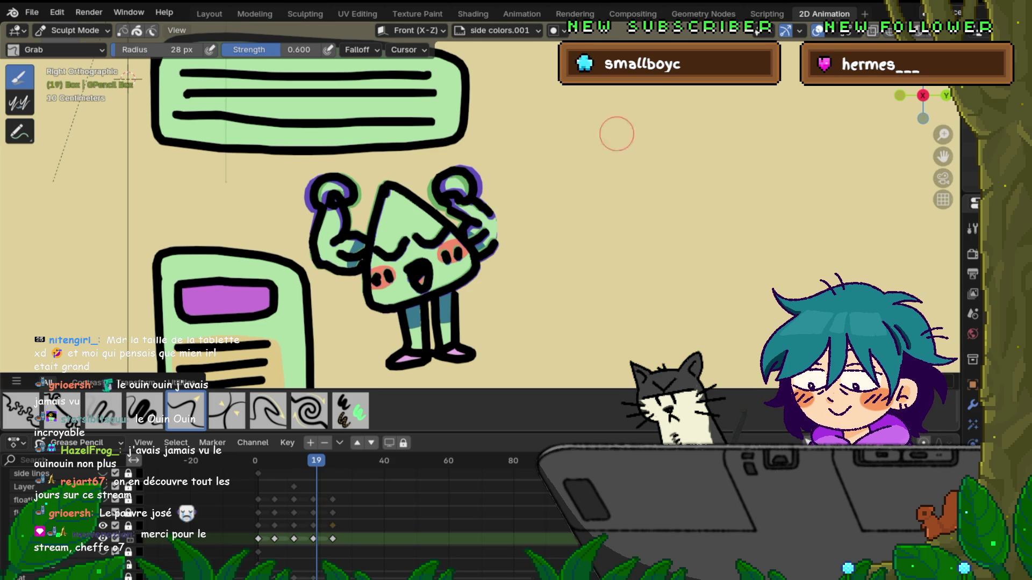
left_click(32, 12)
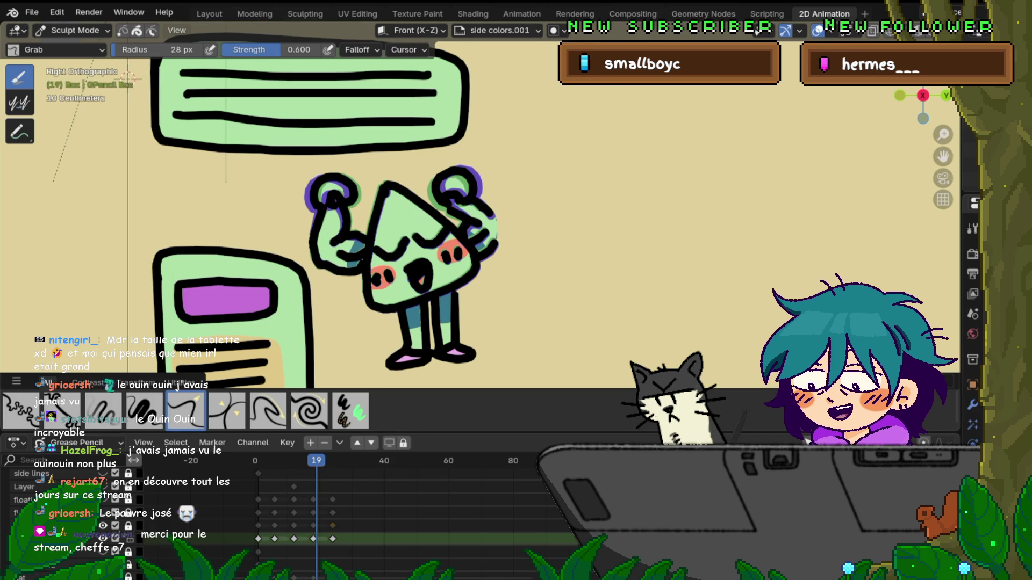